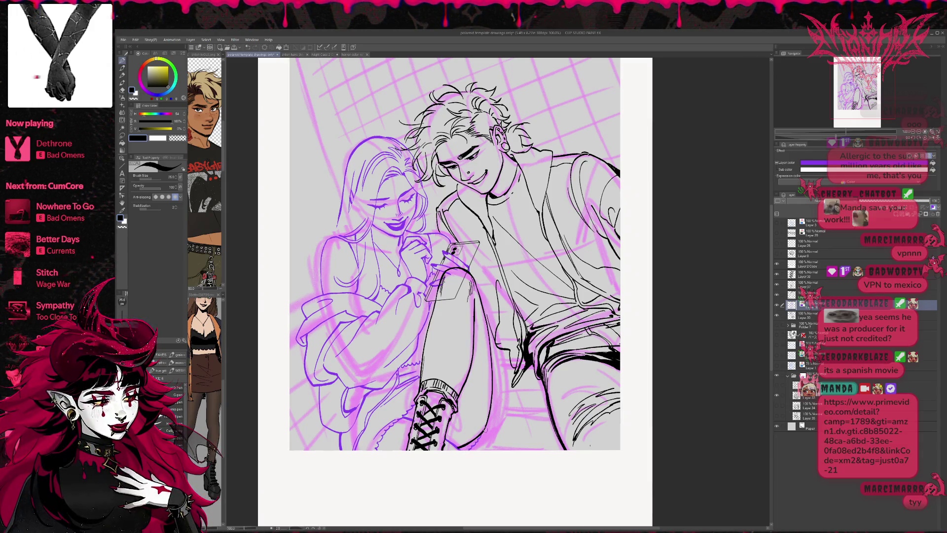
Step: On Layer 37 Copy, erase the stray thin line beside the phone and the girl's hand
scroll(453, 254, "down", 2)
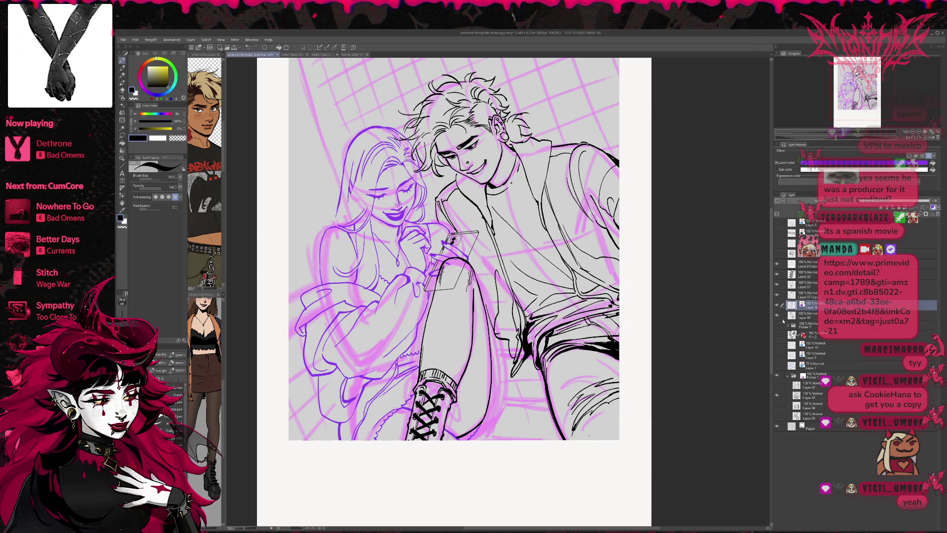
left_click(777, 295)
left_click(778, 295)
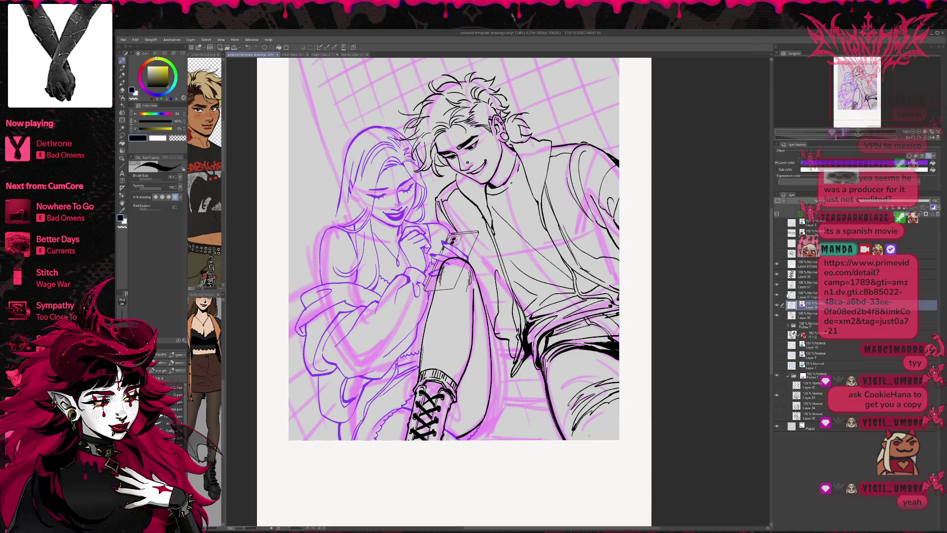
left_click(800, 295)
key("e")
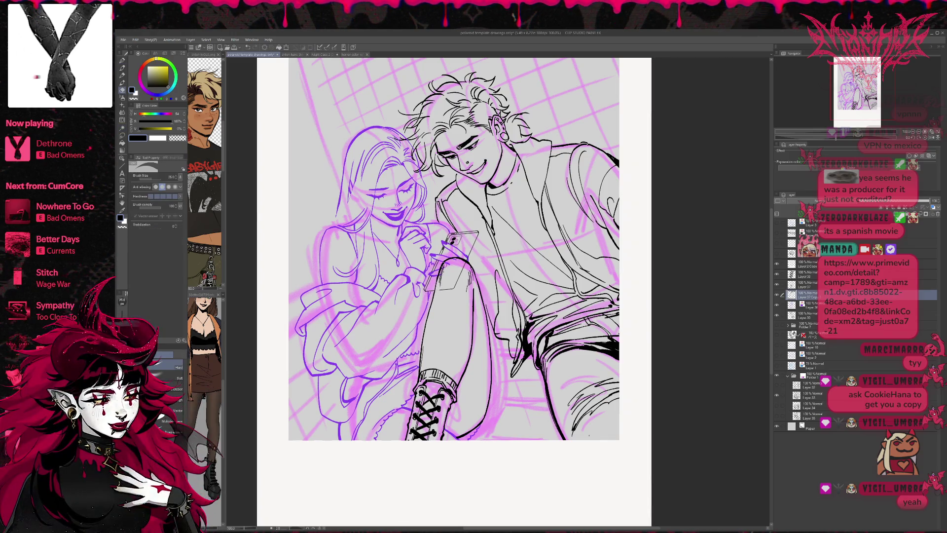
left_click_drag(454, 286, 464, 262)
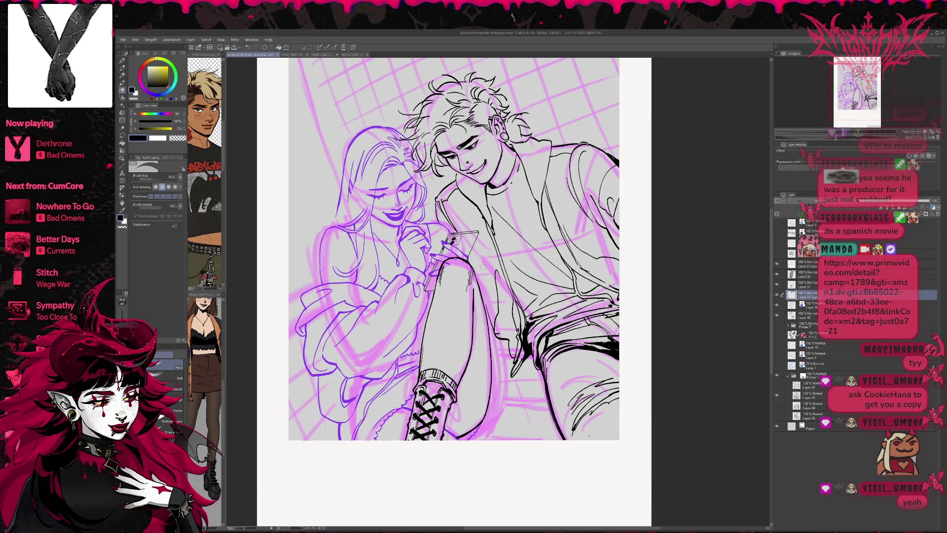
left_click(796, 285)
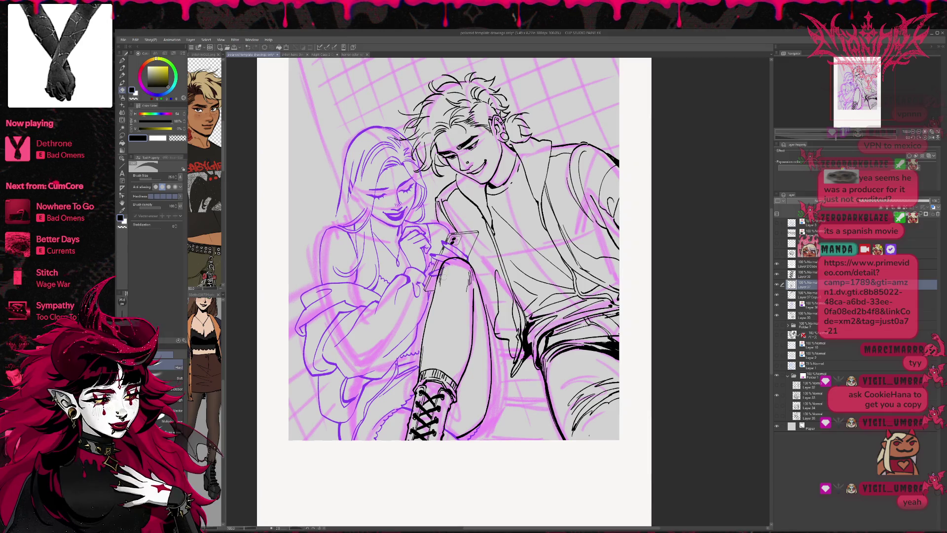
left_click(814, 305)
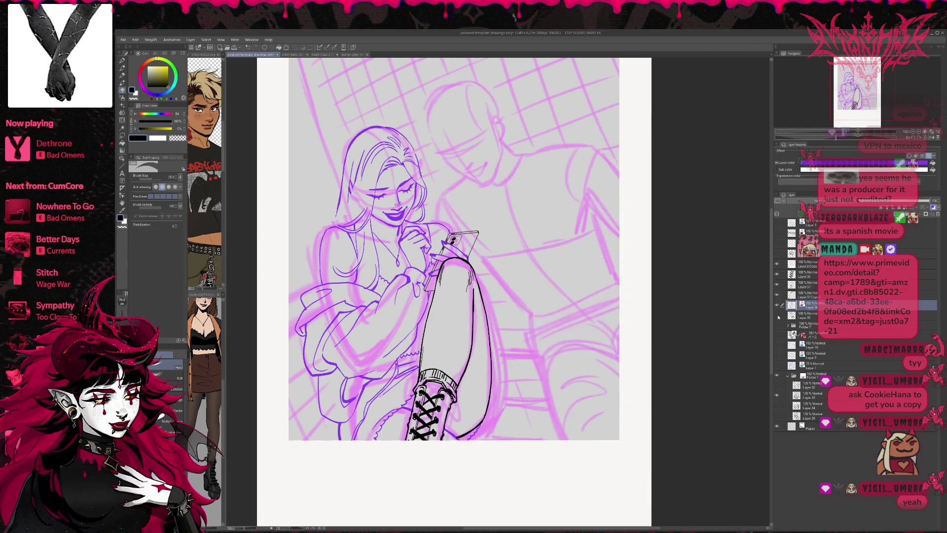
key("alt+]")
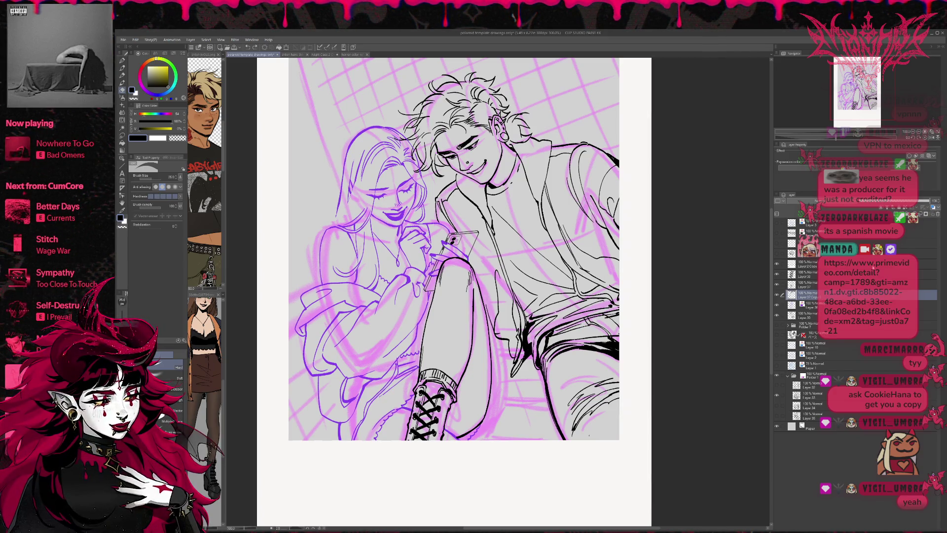
Step: Select Layer 36 with the girl's lineart and darken the shadow on her boot
left_click(809, 305)
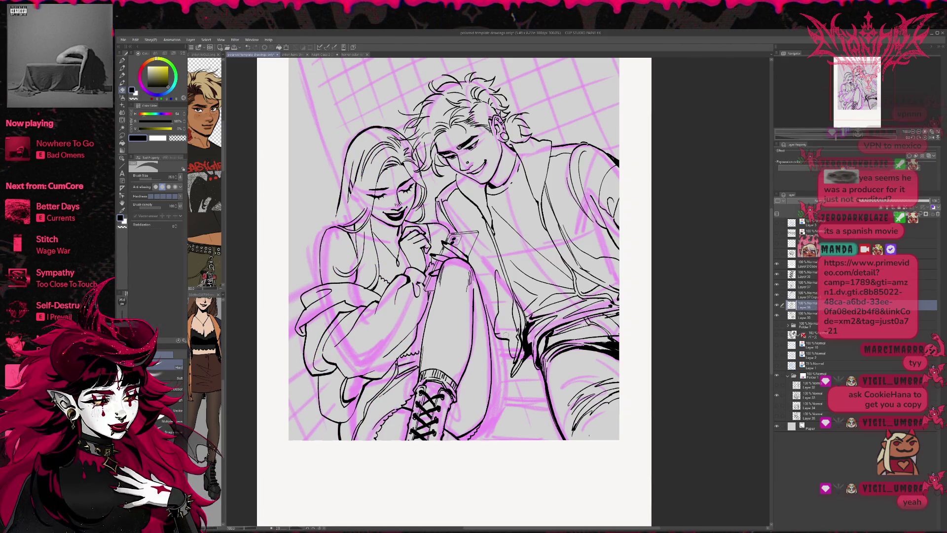
key("p")
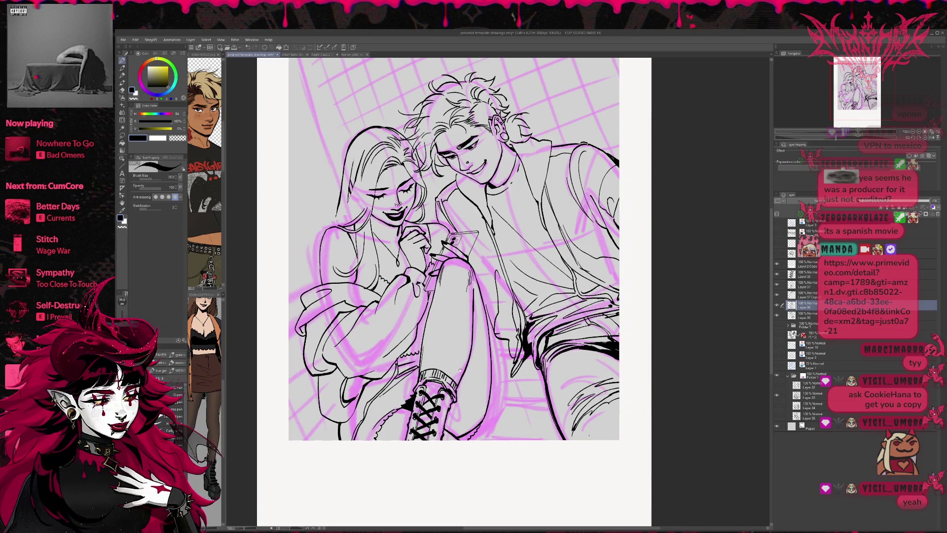
scroll(461, 368, "down", 1)
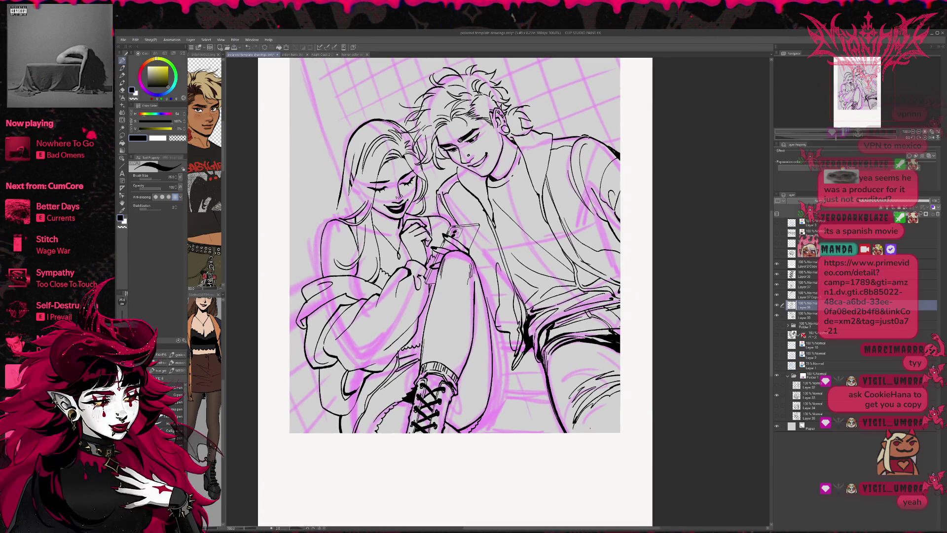
left_click_drag(396, 404, 406, 402)
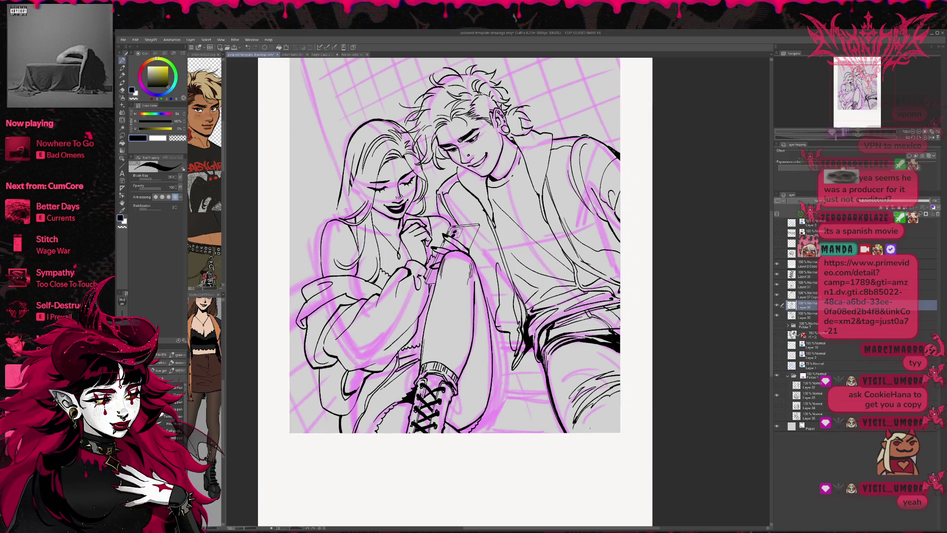
key("e")
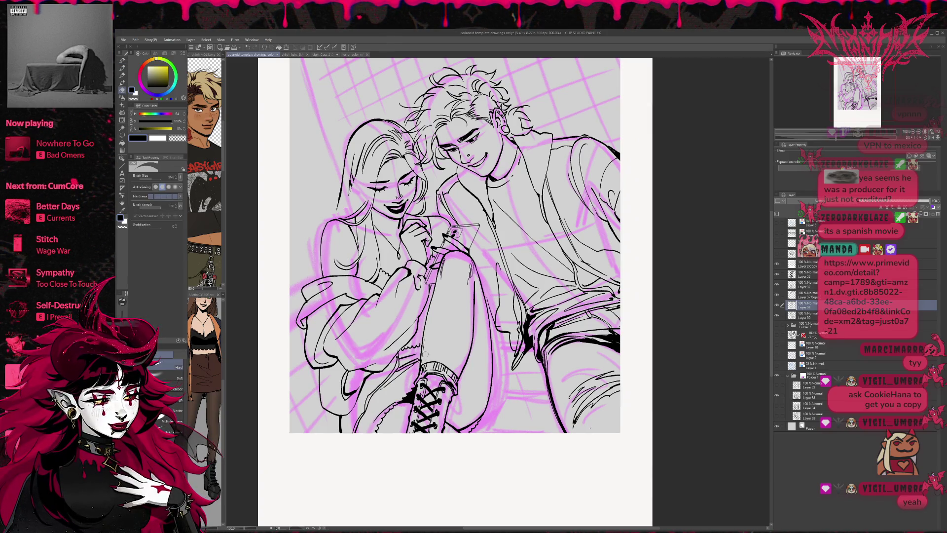
left_click(778, 285)
left_click(777, 285)
Step: On Layer 37, try several strokes along the shin and undo each one
left_click(804, 284)
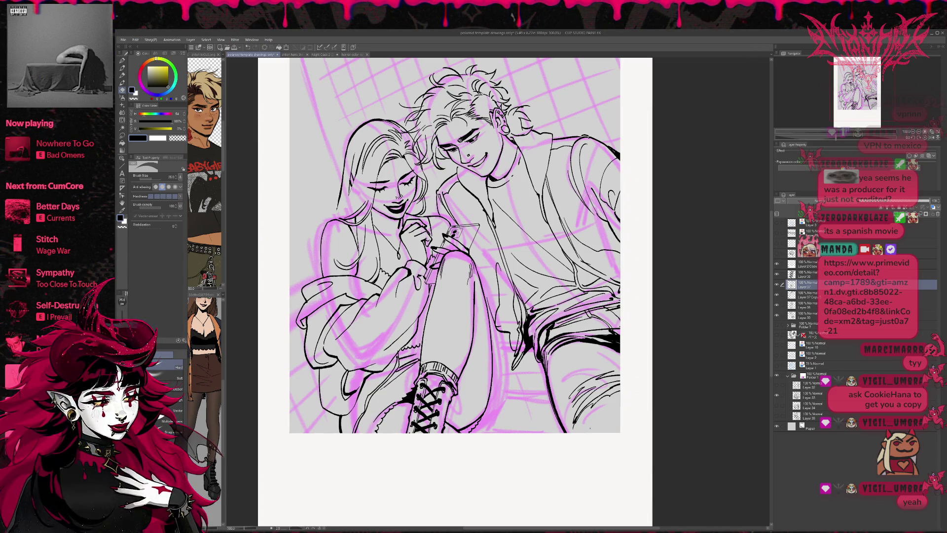
key("p")
left_click_drag(436, 279, 434, 323)
key("ctrl+z")
left_click_drag(439, 271, 438, 301)
key("ctrl+z")
mouse_move(440, 263)
left_mouse_down()
mouse_move(438, 299)
mouse_move(443, 259)
mouse_move(446, 277)
left_mouse_up()
key("ctrl+z")
Step: Add a short ink stroke at the knee above the boot and mirror the view horizontally
key("e")
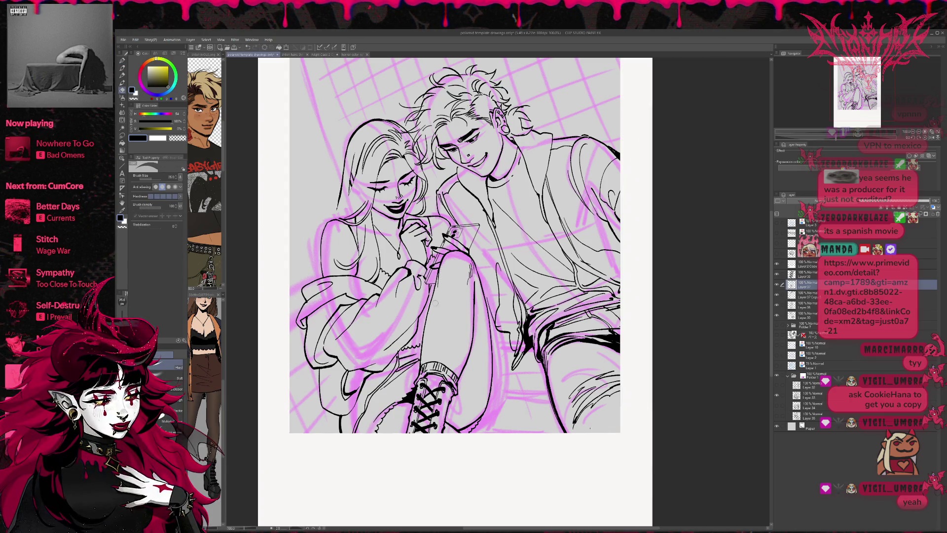
key("p")
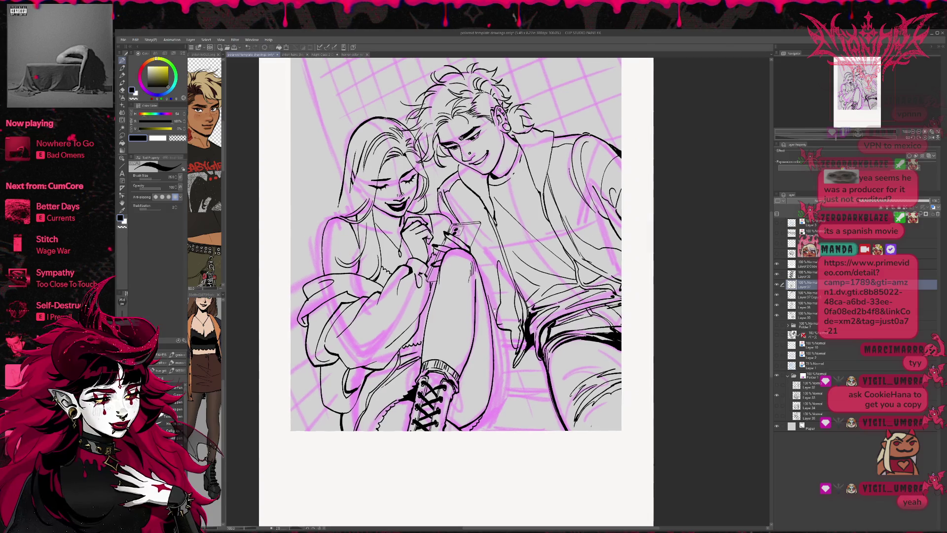
key("e")
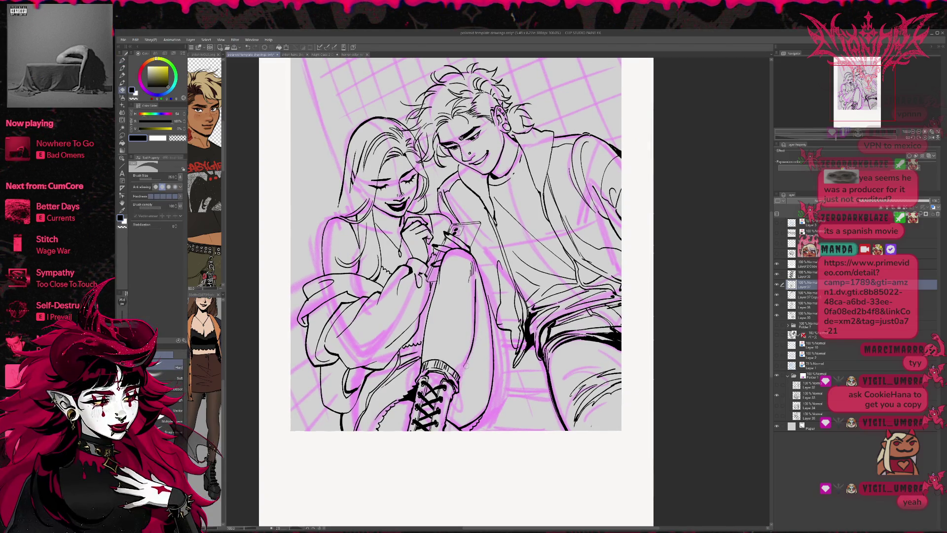
key("p")
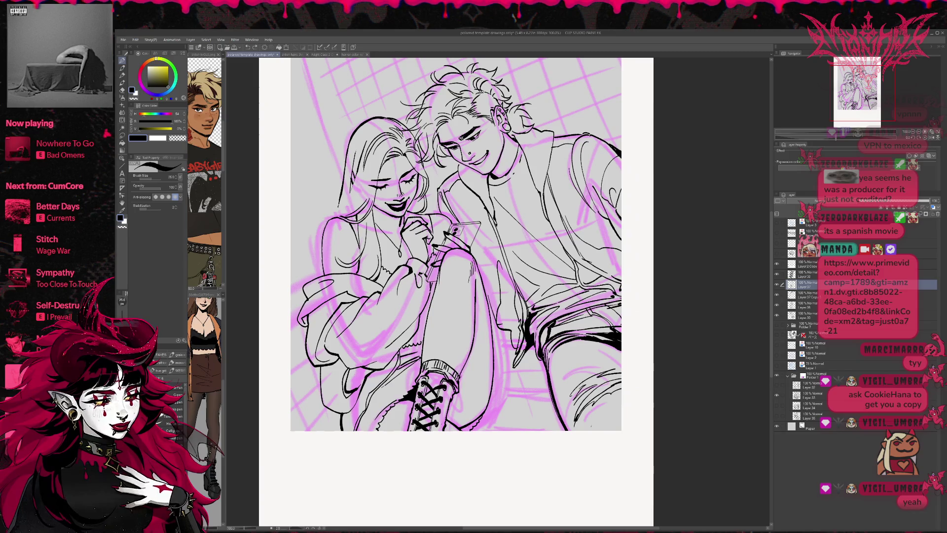
mouse_move(464, 351)
left_mouse_down()
mouse_move(457, 381)
mouse_move(460, 368)
left_mouse_up()
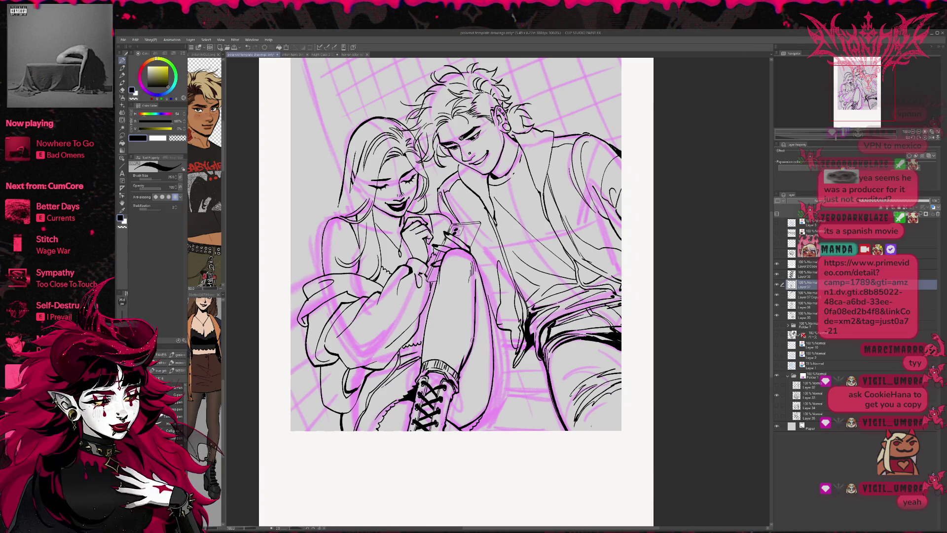
key("h")
scroll(456, 291, "right", 3)
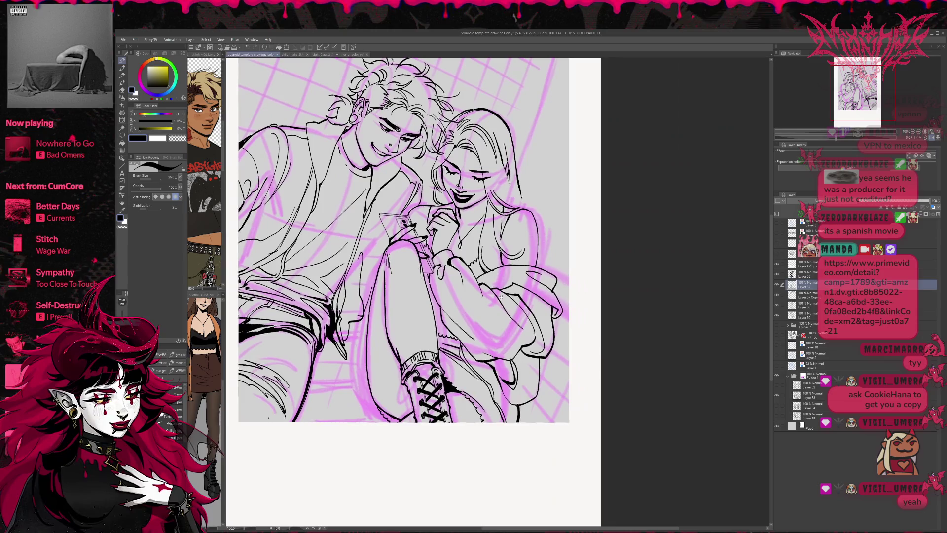
Step: Erase parts of the lower-leg lines, then set up the Liquify brush at size 120
key("e")
mouse_move(385, 327)
left_mouse_down()
mouse_move(400, 367)
mouse_move(407, 363)
mouse_move(390, 343)
mouse_move(400, 321)
mouse_move(513, 323)
mouse_move(491, 306)
left_mouse_up()
key("p")
left_click(122, 120)
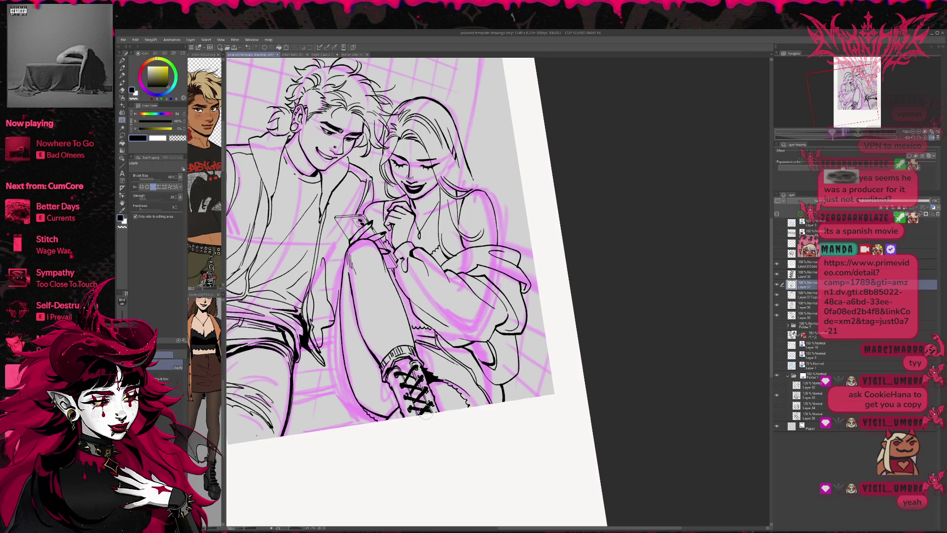
left_click_drag(413, 362, 392, 346)
key("bracketright")
key("bracketright")
key("bracketright")
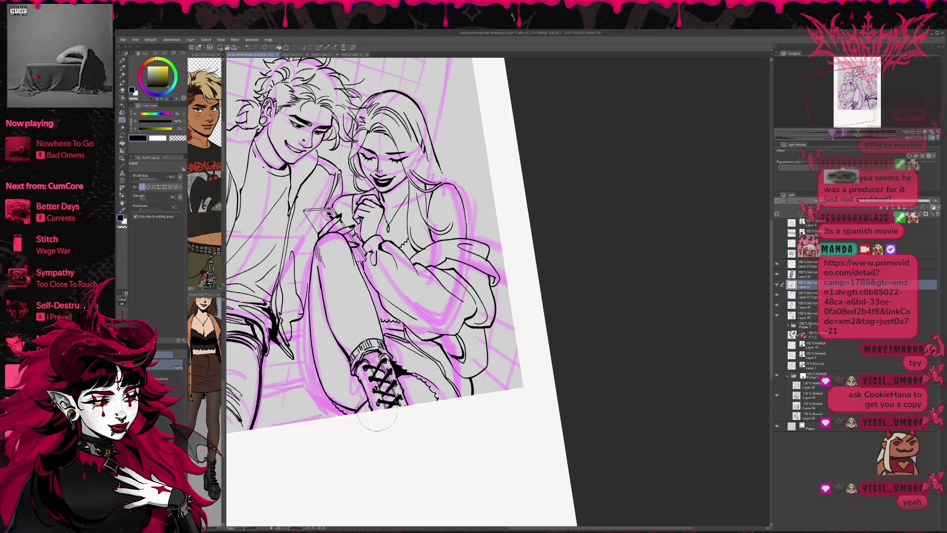
Step: On Layer 38, warp the boot laces into shape with Liquify
left_click(778, 274)
left_click(777, 275)
left_click(799, 275)
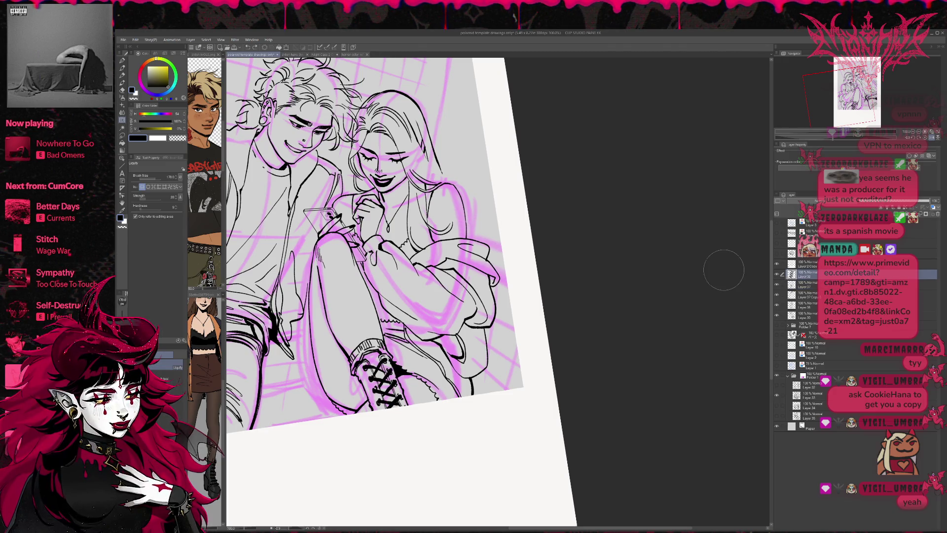
left_click(153, 186)
mouse_move(368, 370)
left_mouse_down()
mouse_move(379, 373)
mouse_move(395, 412)
mouse_move(382, 413)
left_mouse_up()
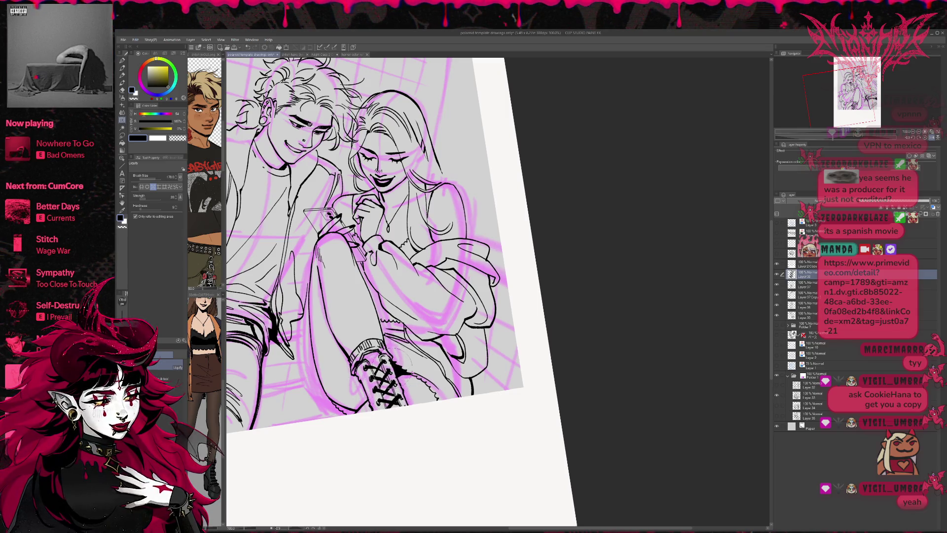
left_click_drag(375, 371, 369, 371)
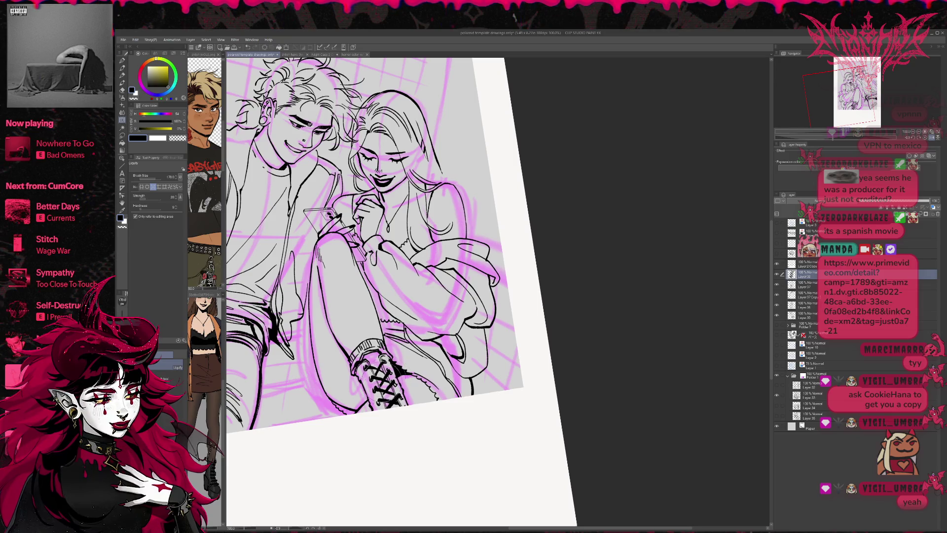
left_click(143, 187)
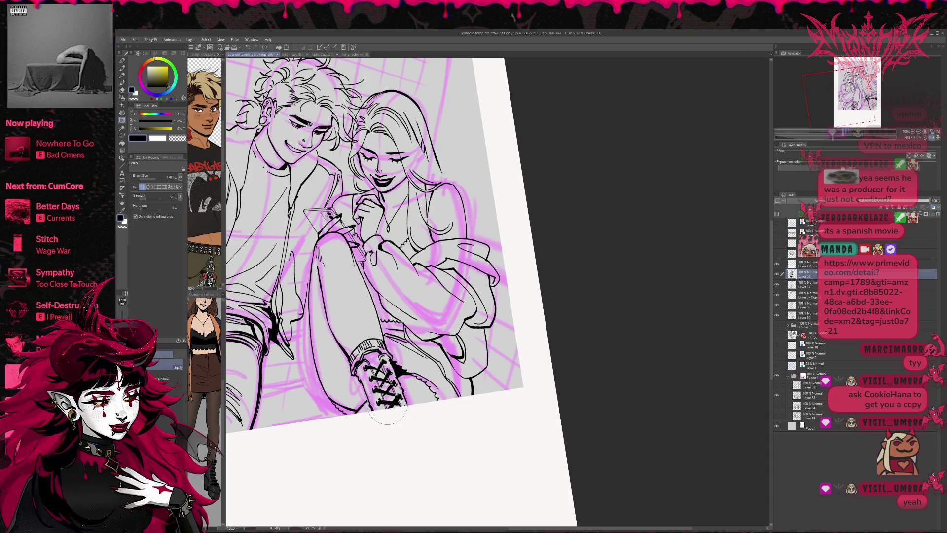
Step: On Layer 37, push the boot and sock-cuff lines into shape and reset the view upright
left_click_drag(429, 389, 449, 432)
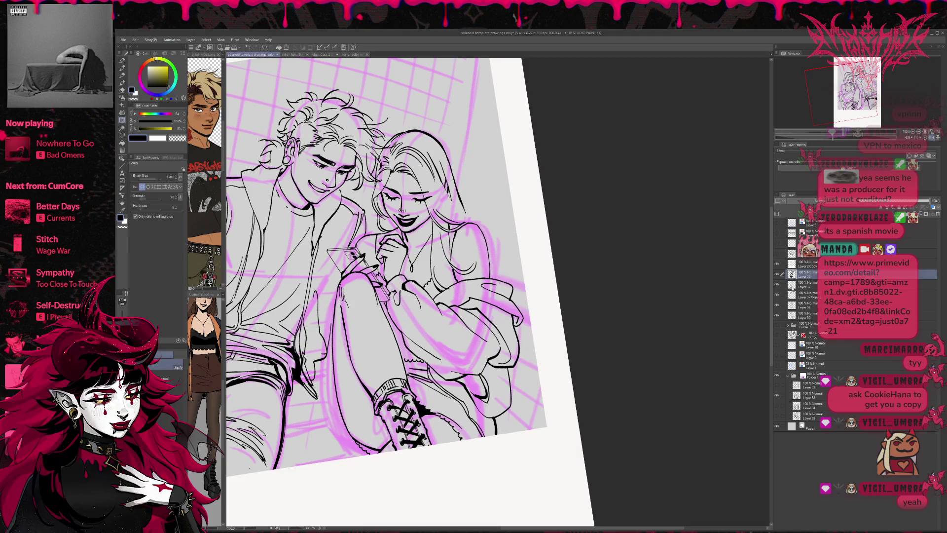
left_click(776, 286)
left_click(803, 285)
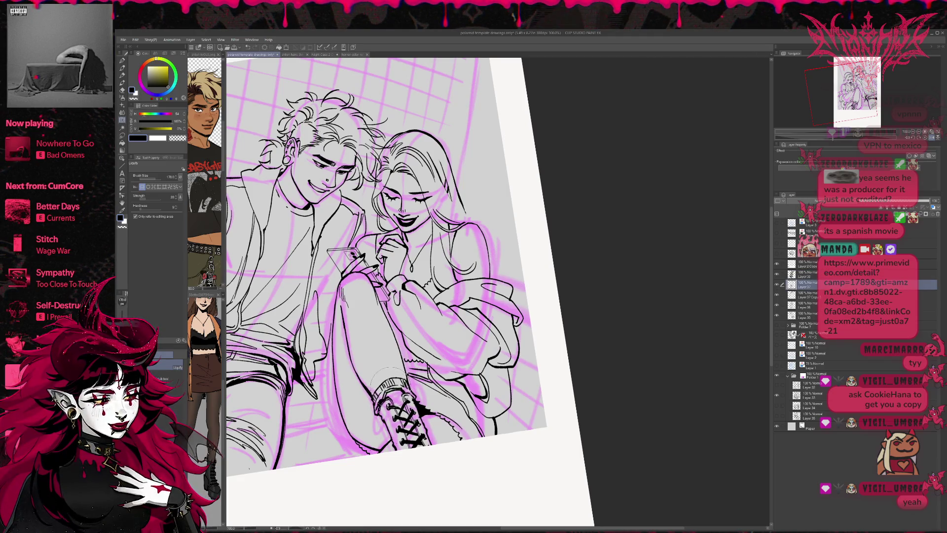
mouse_move(385, 383)
left_mouse_down()
mouse_move(395, 380)
mouse_move(391, 371)
left_mouse_up()
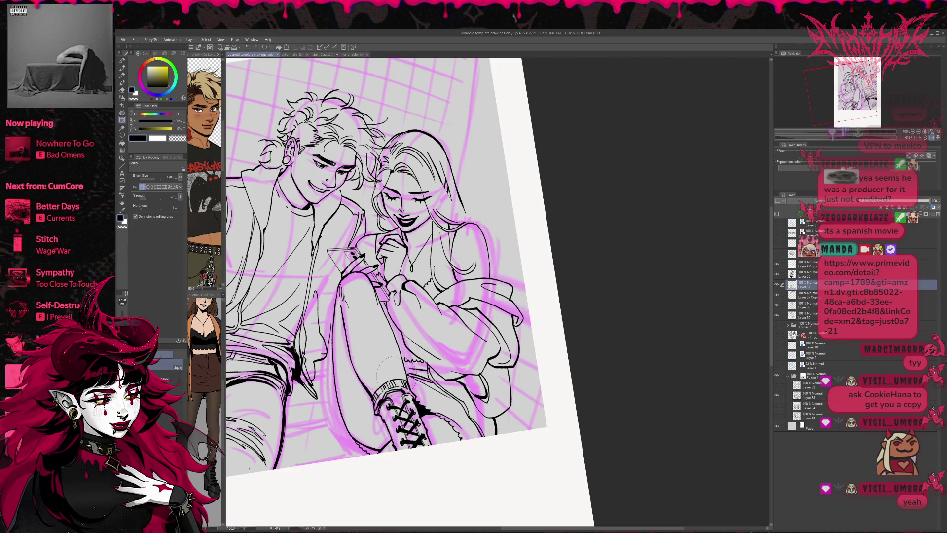
left_click(926, 132)
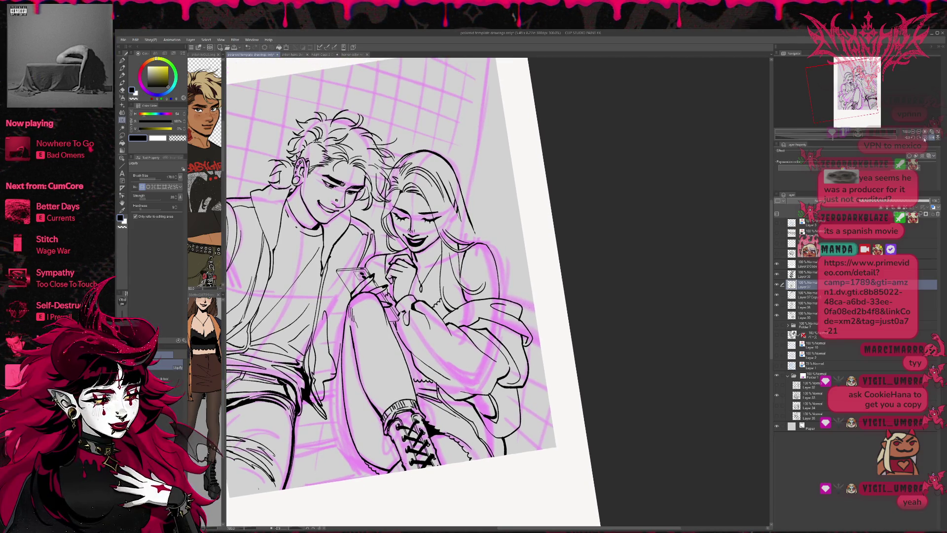
Step: Work on Layer 36 and mirror the canvas to check the girl's proportions
key("p")
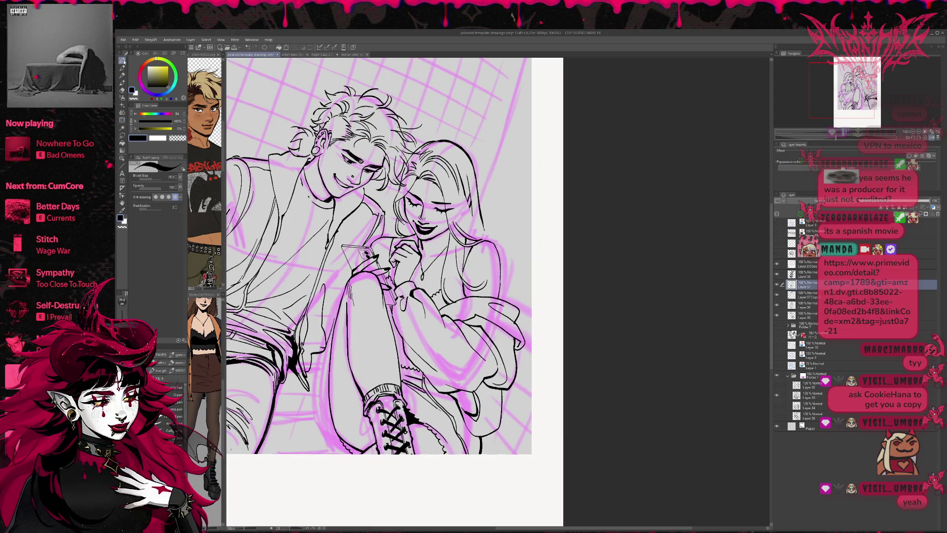
left_click(778, 294)
left_click(777, 295)
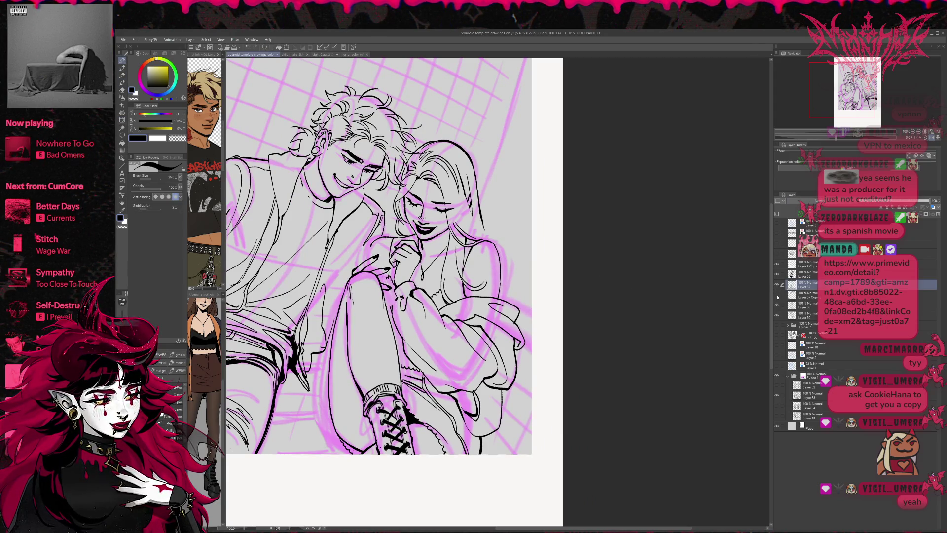
left_click(777, 305)
left_click(777, 306)
left_click(803, 303)
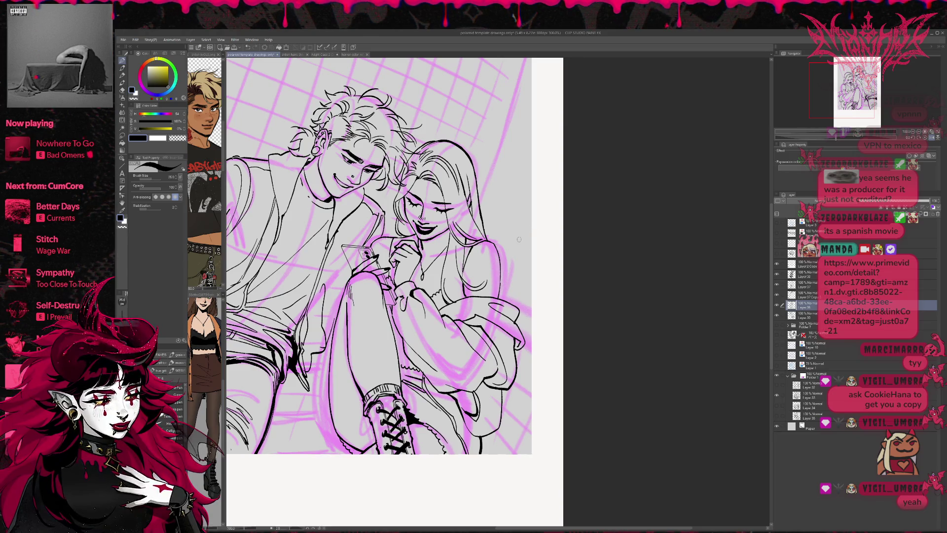
key("e")
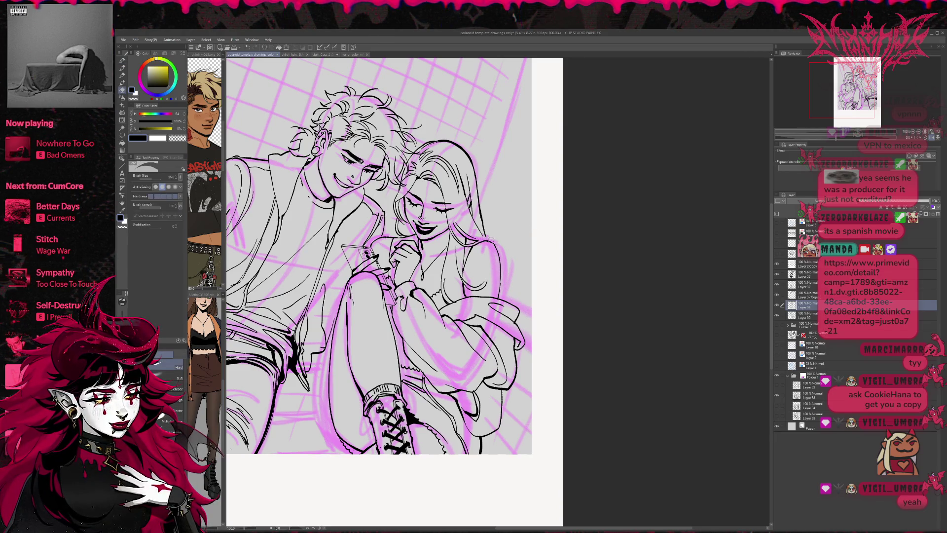
key("p")
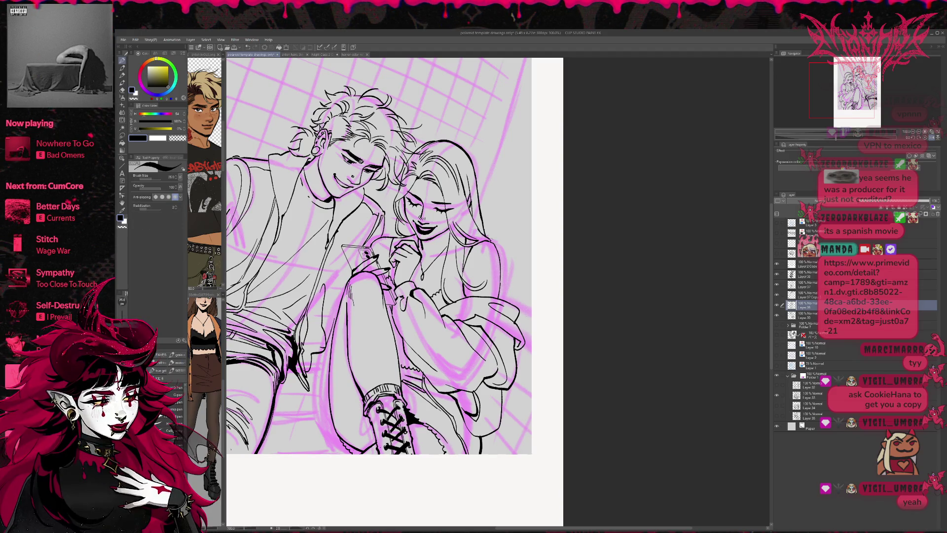
key("h")
key("ctrl+0")
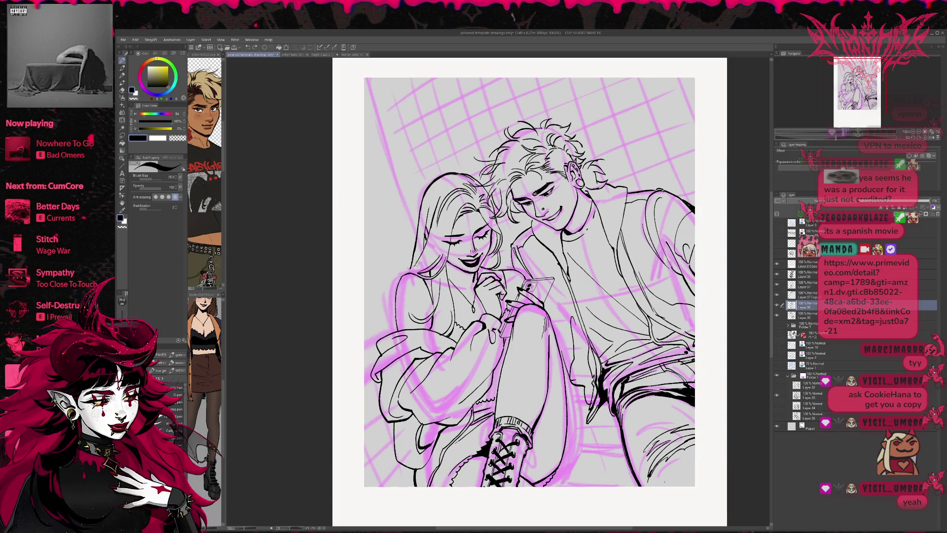
Step: Erase rough parts of the girl's hair outline and a piece of her shoulder line
key("e")
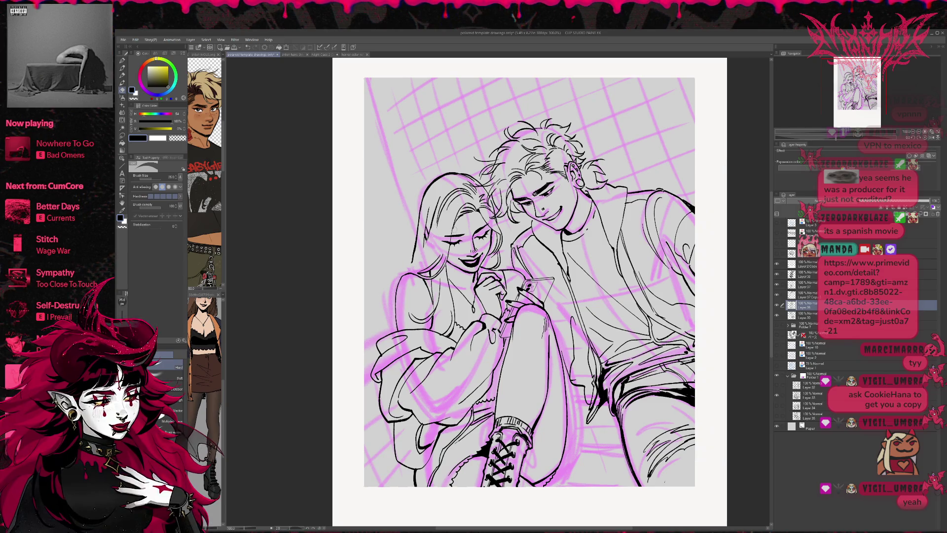
left_click_drag(413, 230, 420, 213)
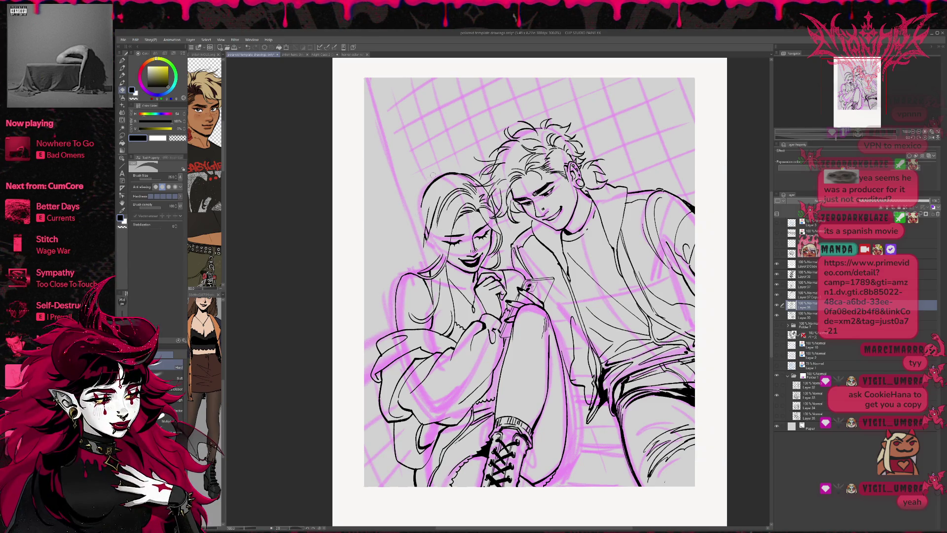
mouse_move(425, 246)
left_mouse_down()
mouse_move(427, 208)
mouse_move(438, 205)
left_mouse_up()
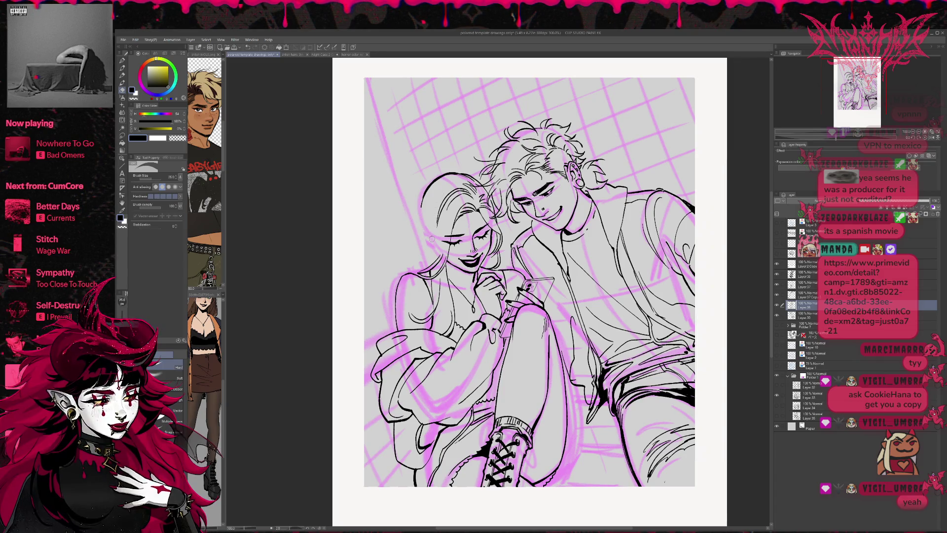
mouse_move(415, 269)
left_mouse_down()
mouse_move(406, 275)
mouse_move(423, 281)
mouse_move(445, 257)
mouse_move(488, 296)
left_mouse_up()
key("p")
key("e")
Step: Ink a short stroke on the girl's shoulder and erase rough bits at her hair edge
key("p")
left_click_drag(378, 281, 391, 272)
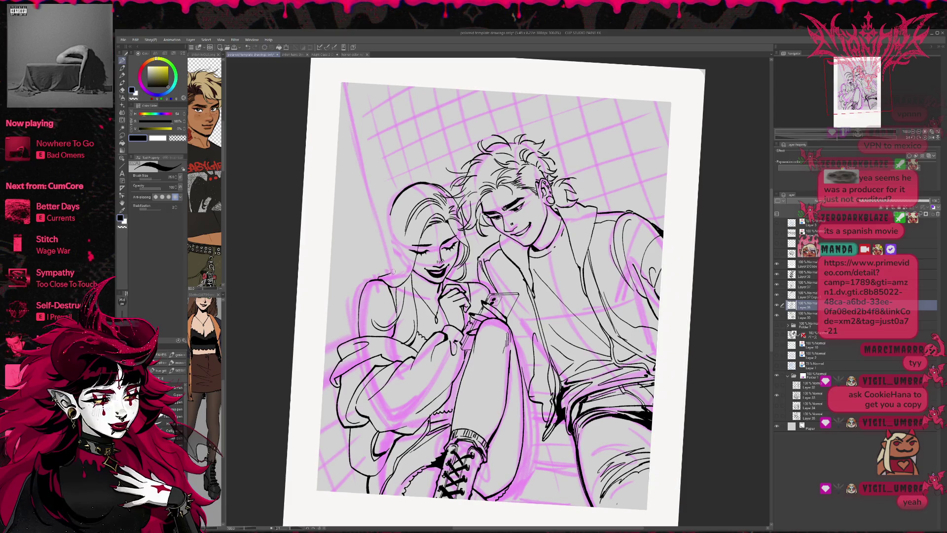
mouse_move(404, 235)
left_mouse_down()
mouse_move(405, 269)
mouse_move(404, 224)
left_mouse_up()
key("ctrl+z")
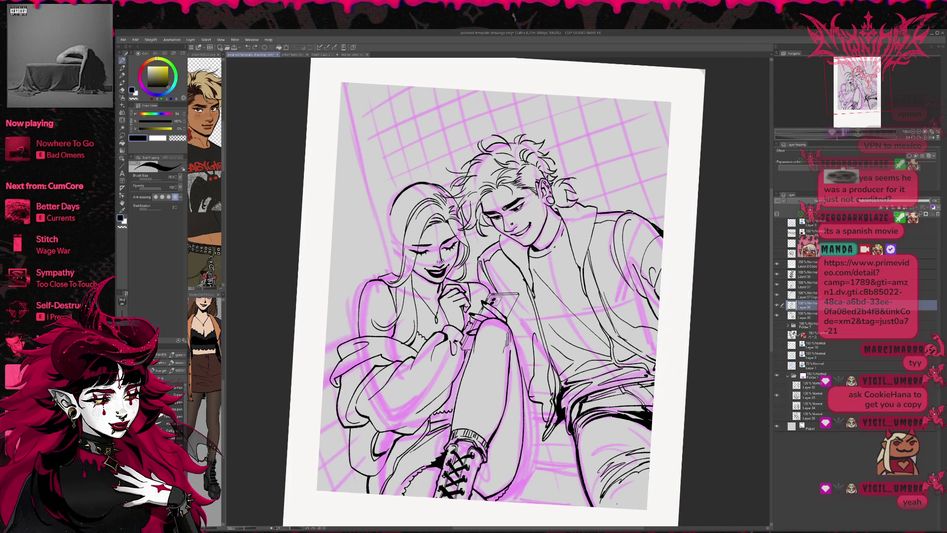
key("e")
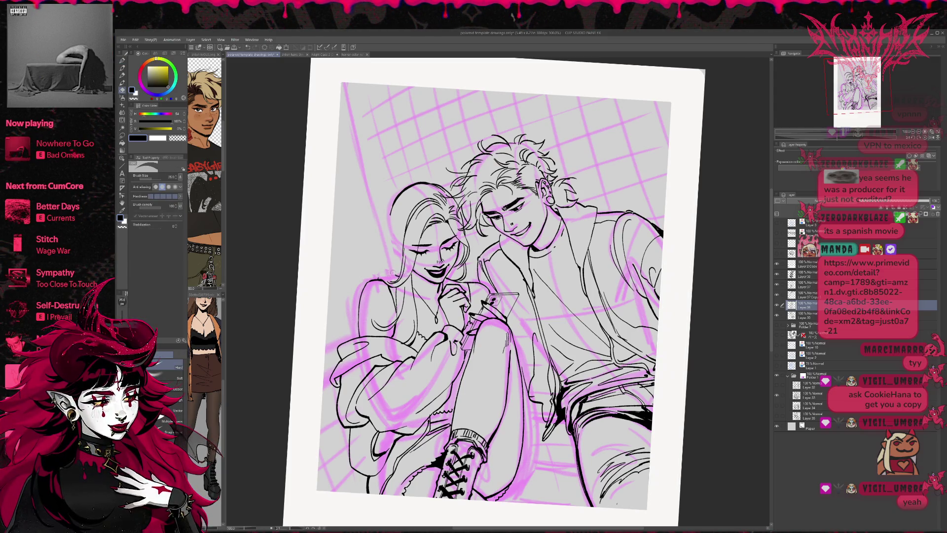
key("p")
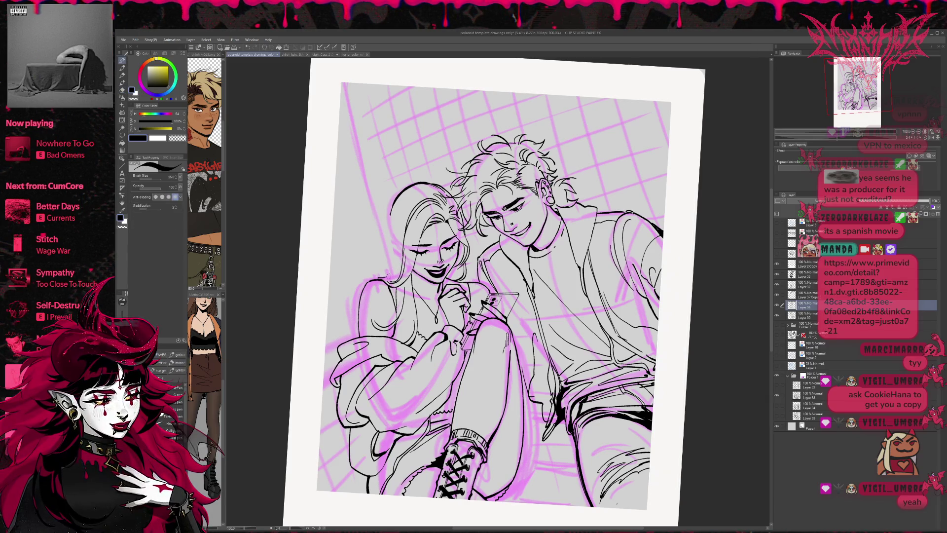
key("e")
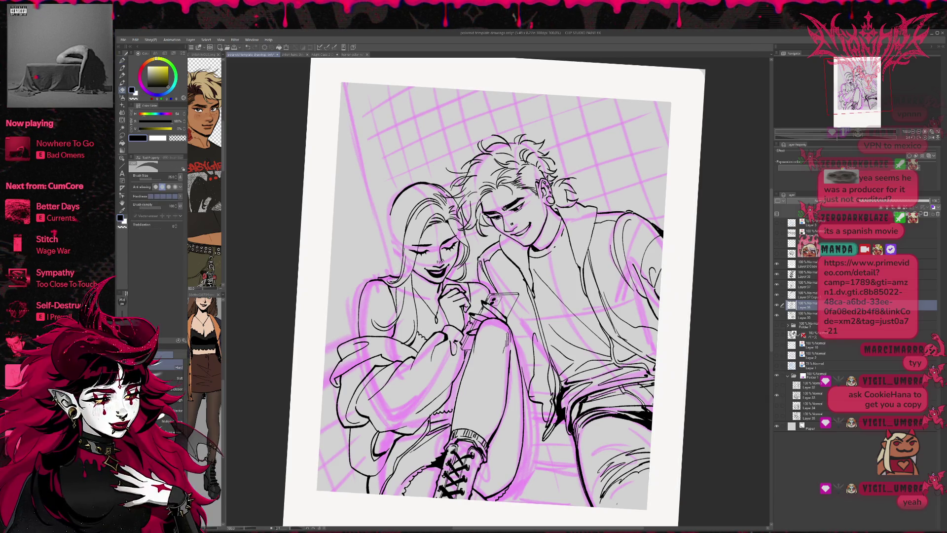
left_click_drag(404, 255, 402, 271)
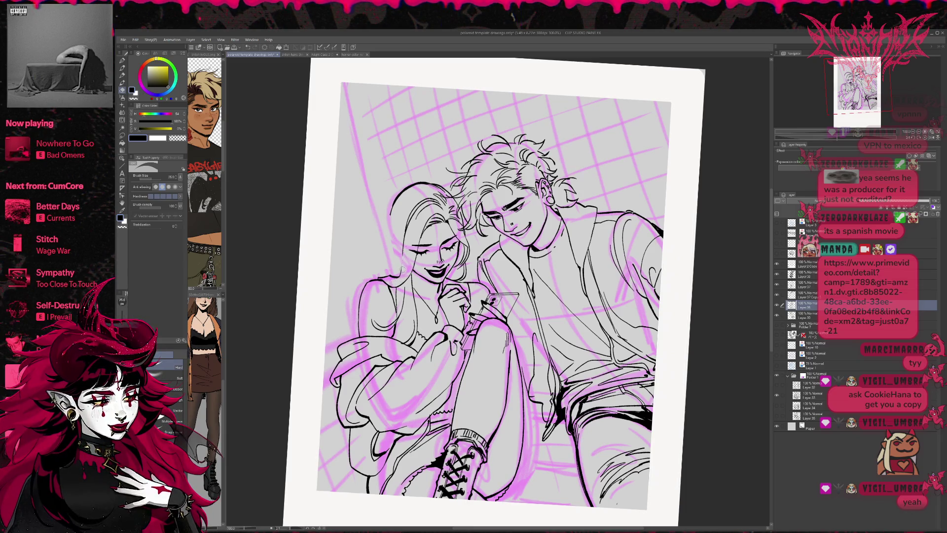
key("p")
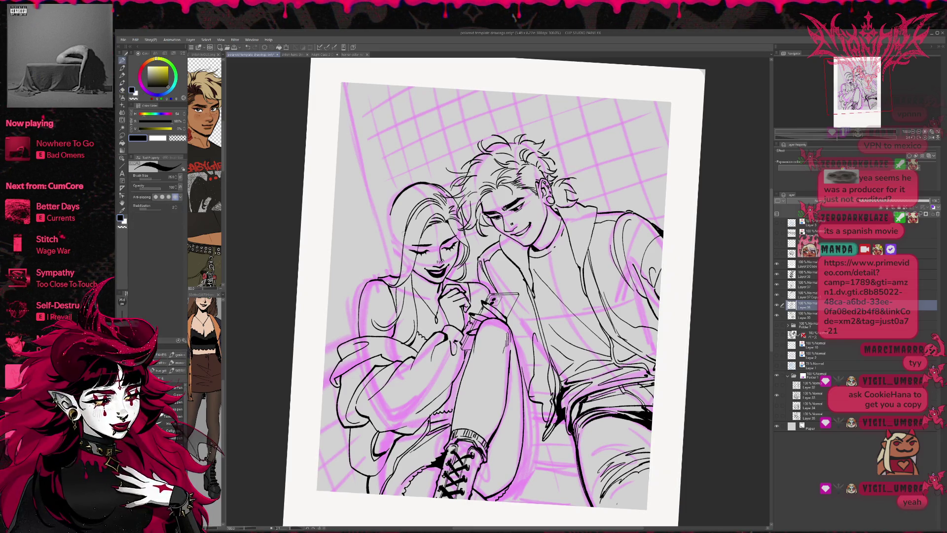
Step: Redraw the girl's right-side hair strands and ink several flowing lines across her hair
key("h")
key("e")
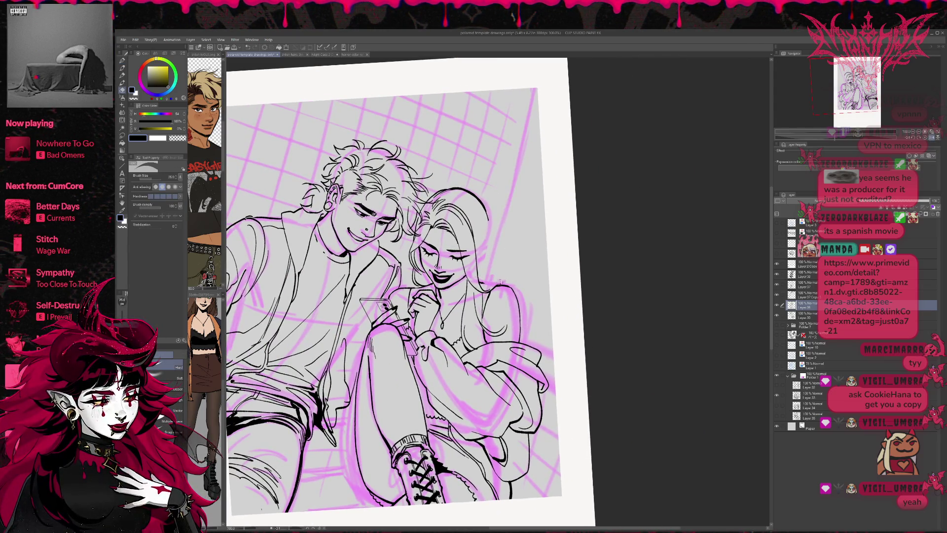
key("p")
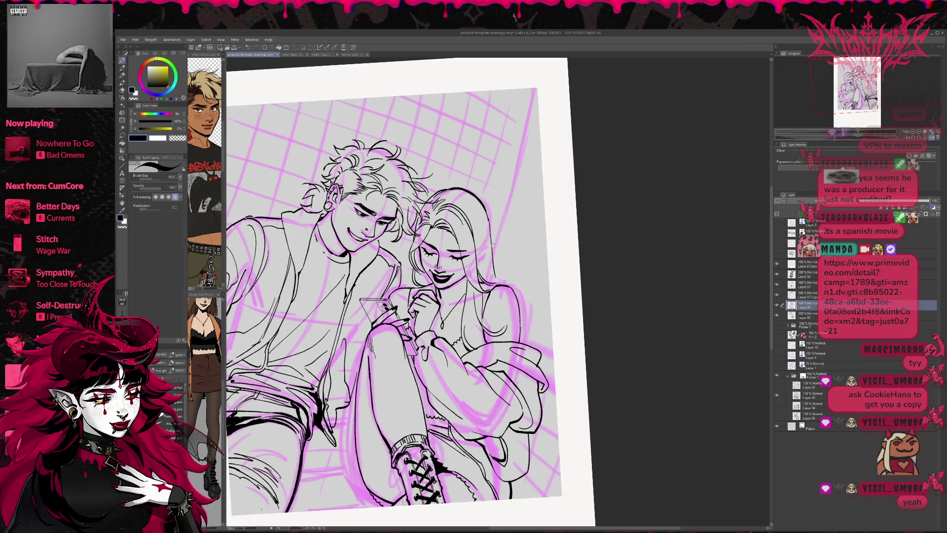
key("ctrl+z")
left_click_drag(486, 211, 503, 285)
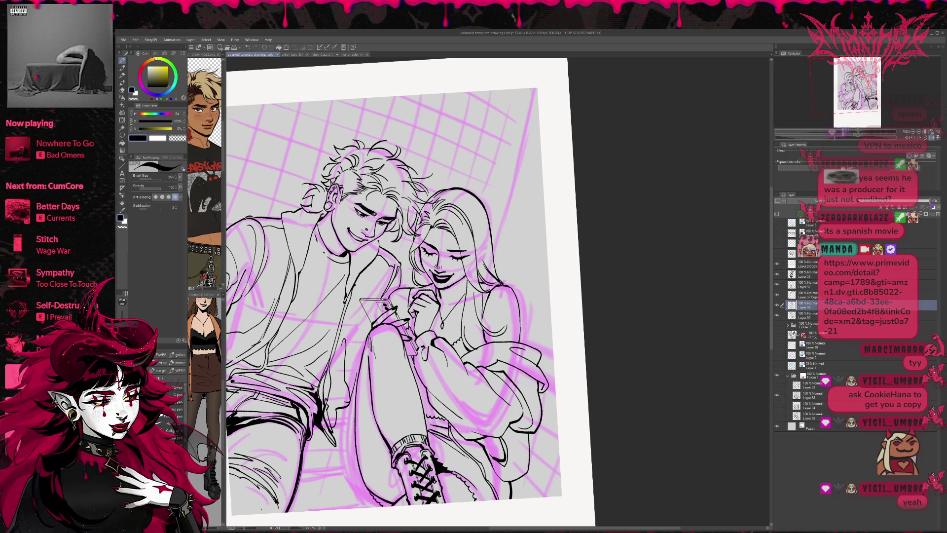
key("ctrl+z")
key("ctrl+z")
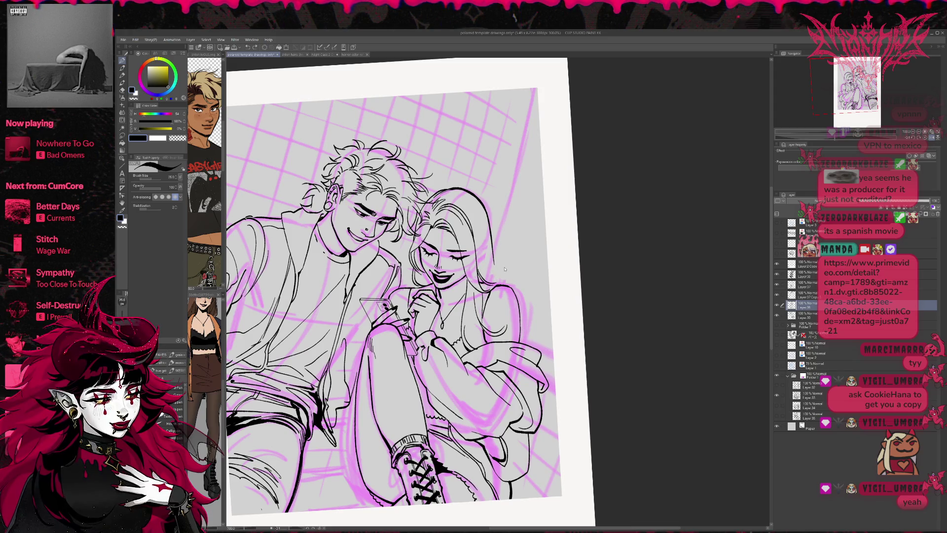
left_click_drag(481, 245, 506, 285)
key("ctrl+z")
mouse_move(484, 254)
left_mouse_down()
mouse_move(507, 285)
mouse_move(497, 275)
left_mouse_up()
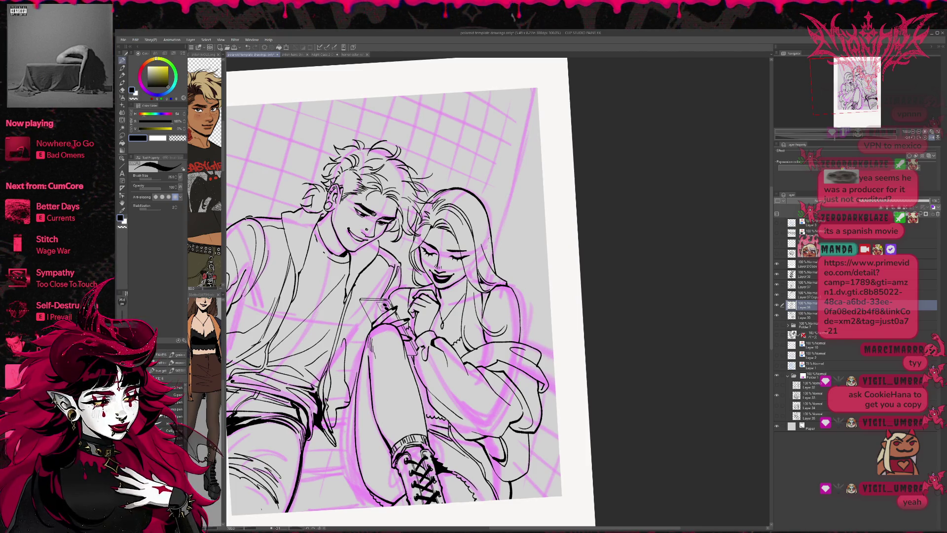
left_click_drag(481, 247, 469, 206)
mouse_move(472, 208)
left_mouse_down()
mouse_move(487, 255)
mouse_move(504, 198)
left_mouse_up()
key("h")
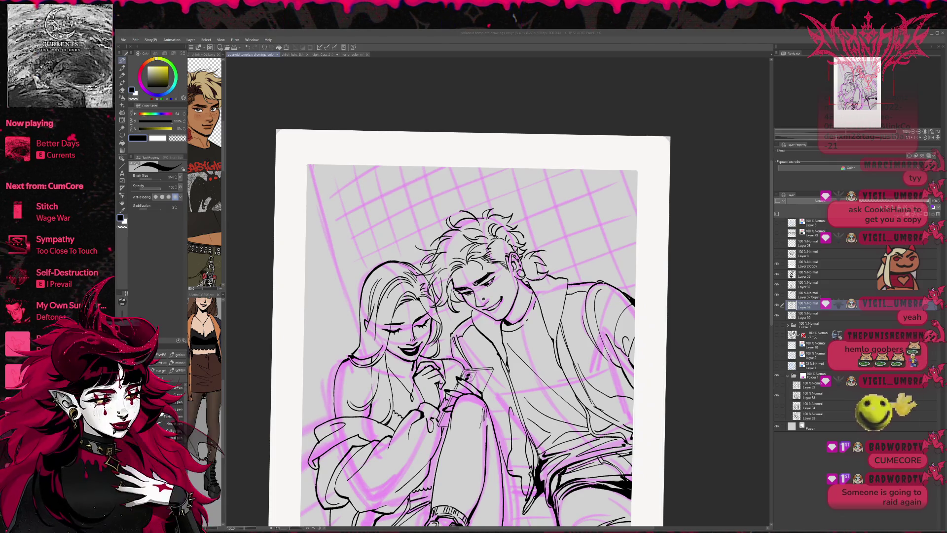
Step: Rotate the canvas slightly and shift the view left to reach areas needing touch-ups
key("alt+Tab")
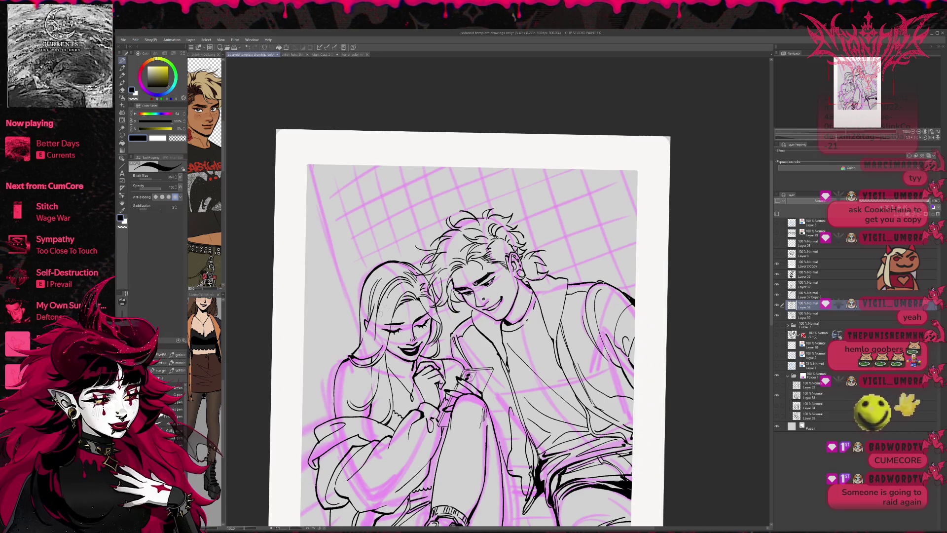
key("r")
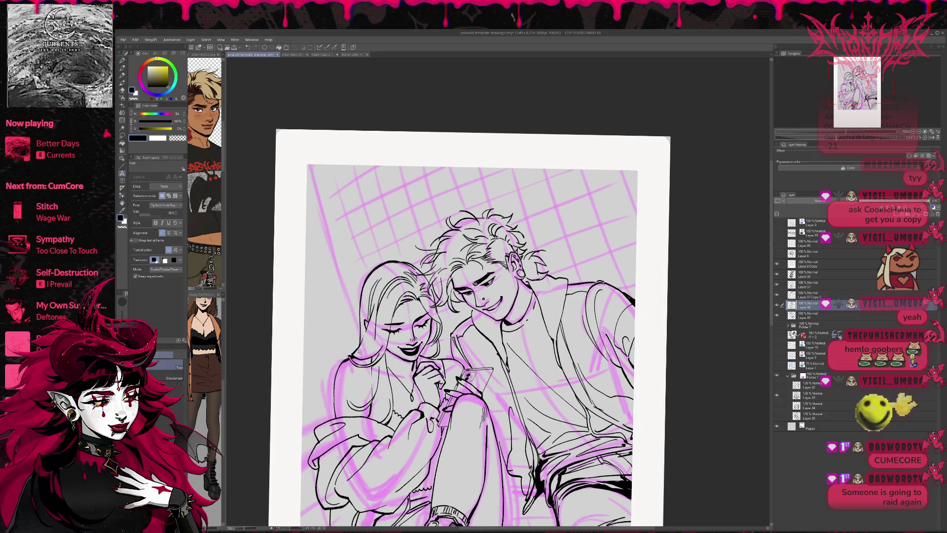
key("e")
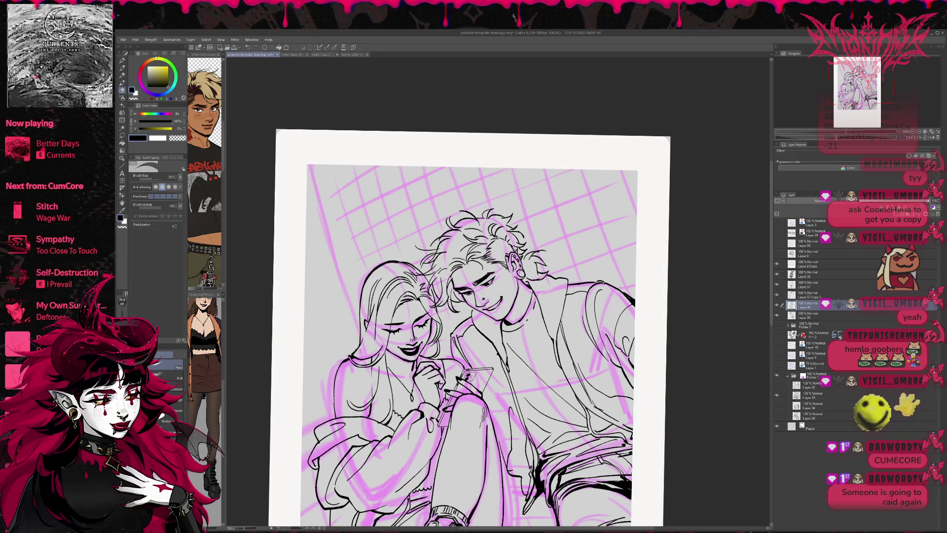
left_click_drag(493, 292, 473, 316)
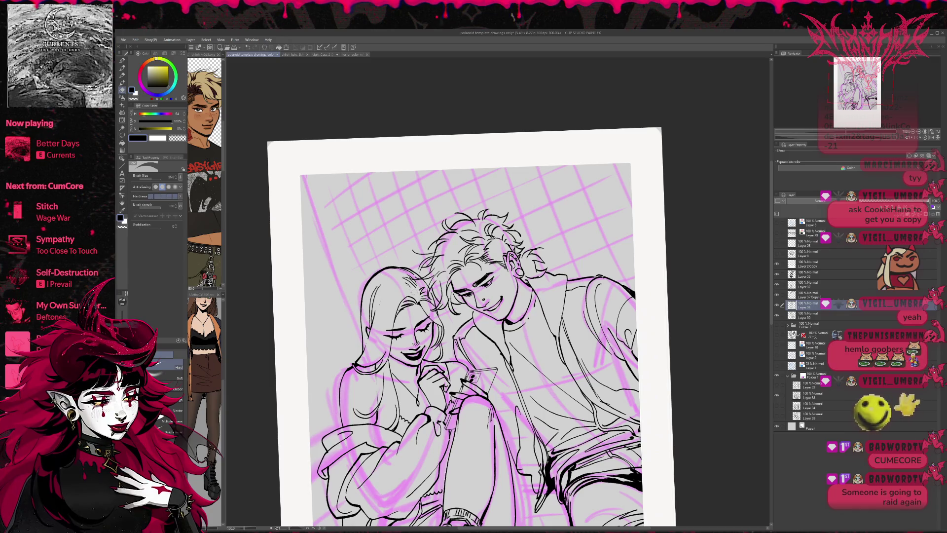
key("p")
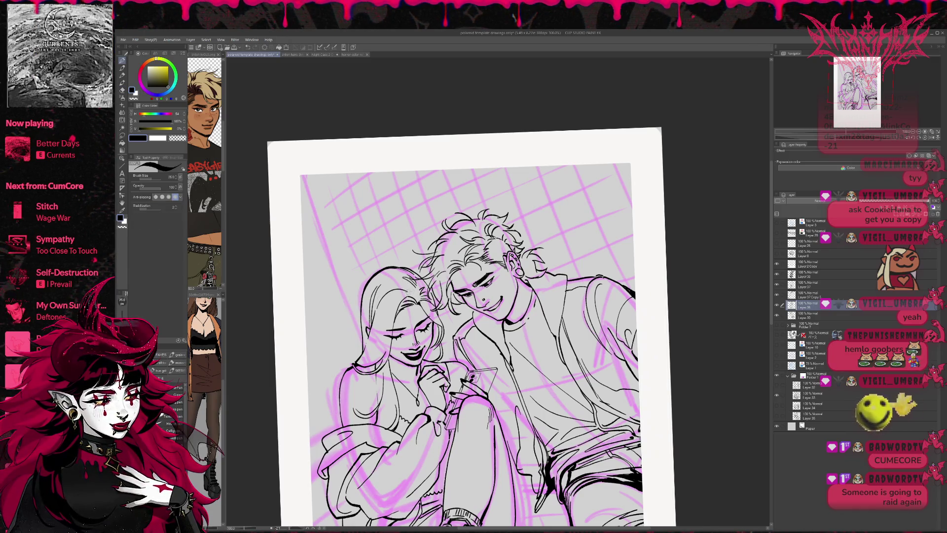
mouse_move(473, 316)
left_mouse_down()
mouse_move(456, 308)
mouse_move(444, 319)
left_mouse_up()
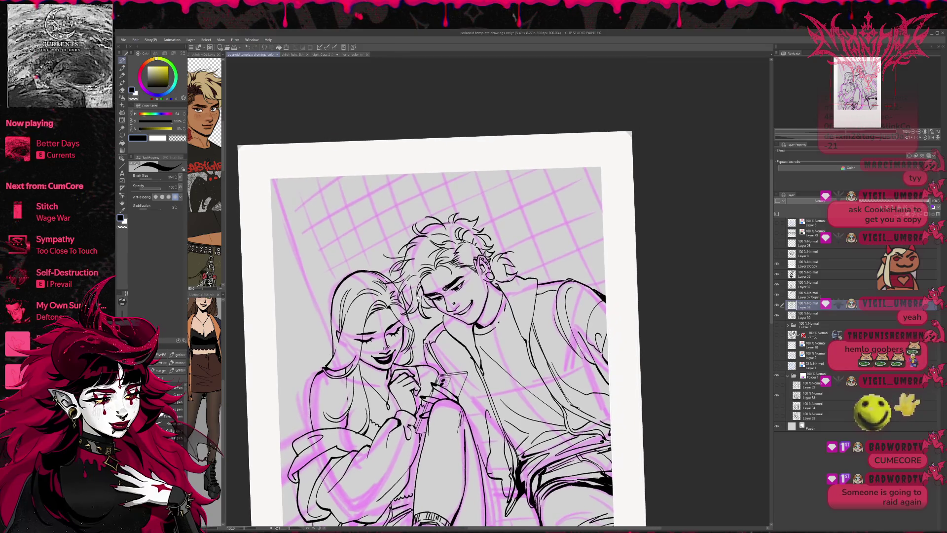
key("e")
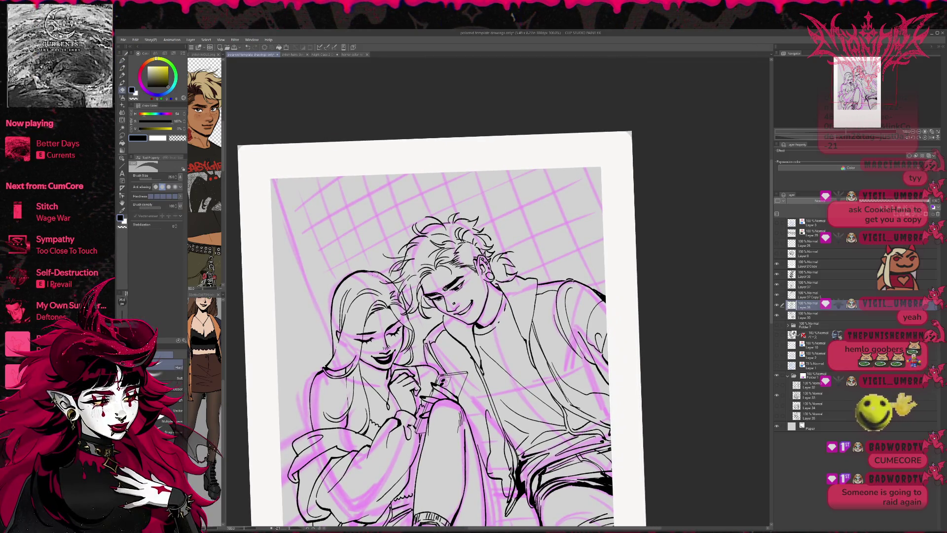
Step: Make small eraser and pen corrections to the couple's lineart
key("p")
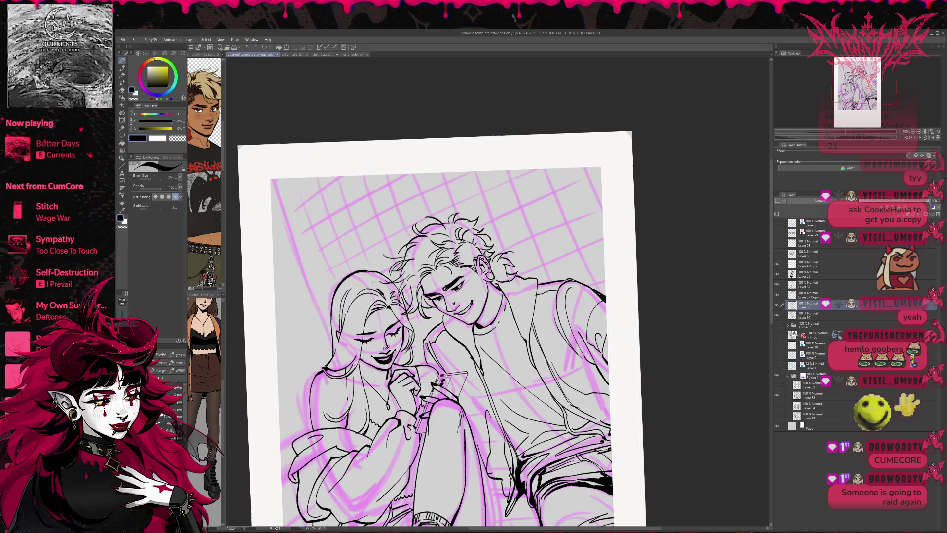
mouse_move(395, 292)
left_mouse_down()
mouse_move(388, 257)
mouse_move(404, 299)
left_mouse_up()
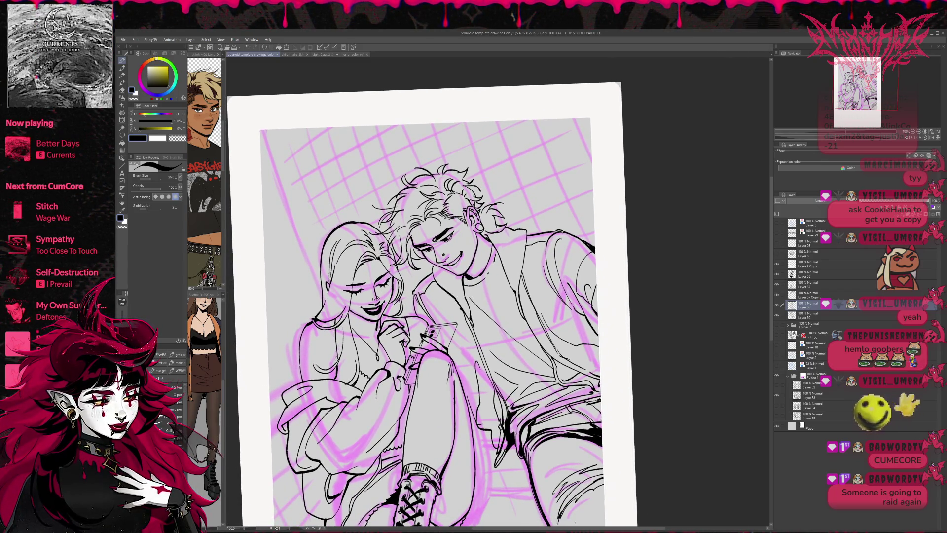
key("e")
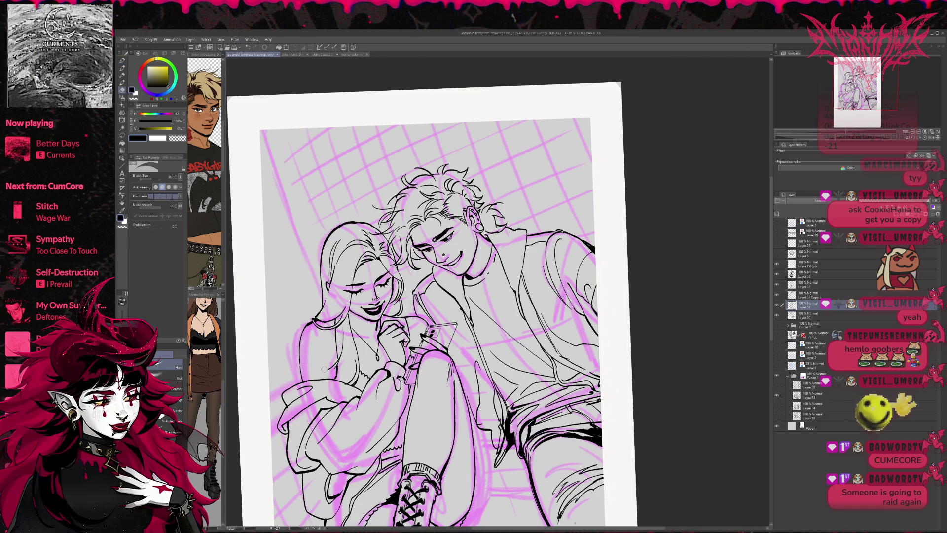
key("p")
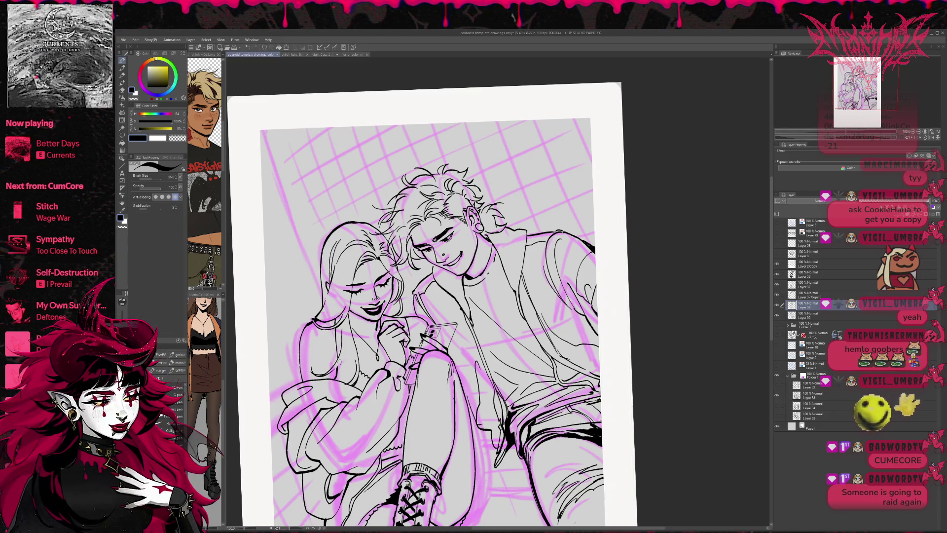
key("e")
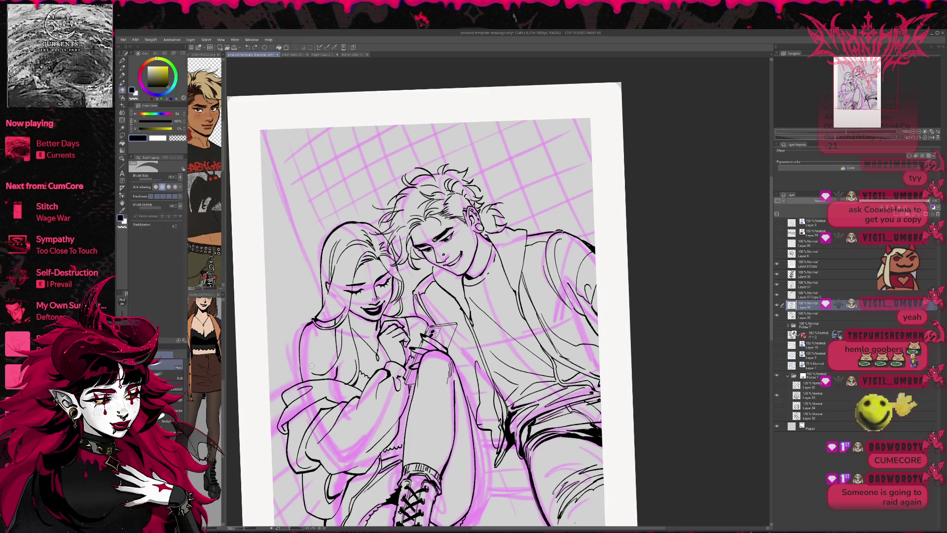
key("p")
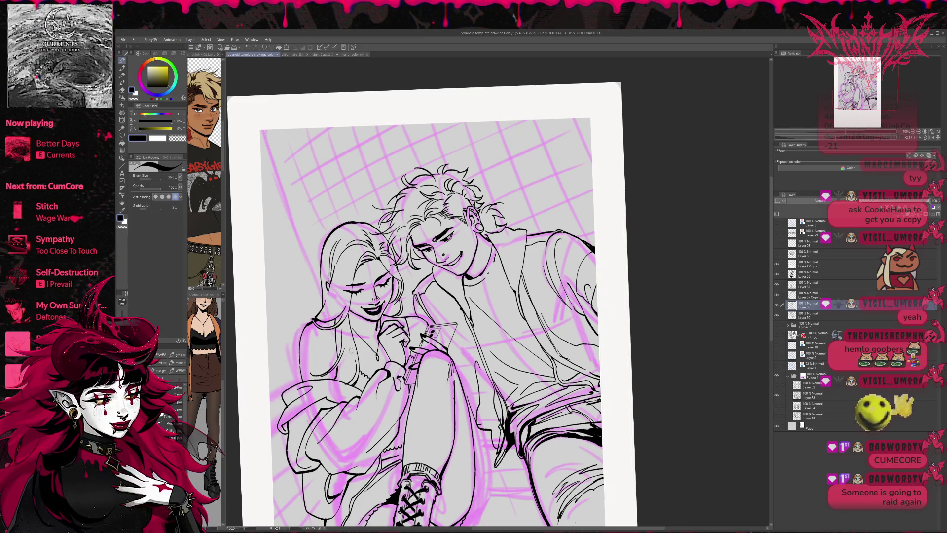
key("e")
key("p")
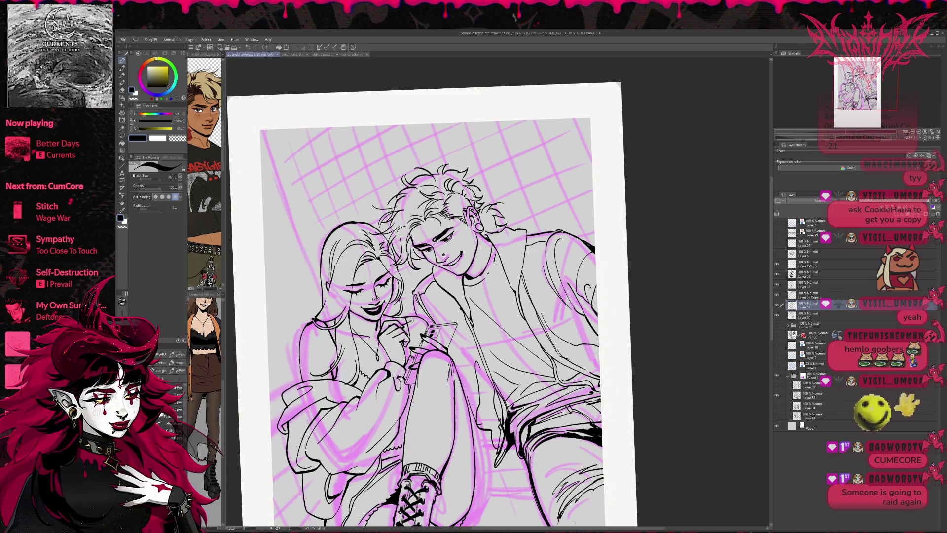
Step: Ink the lower edge of the woman's sleeve
scroll(431, 306, "up", 2)
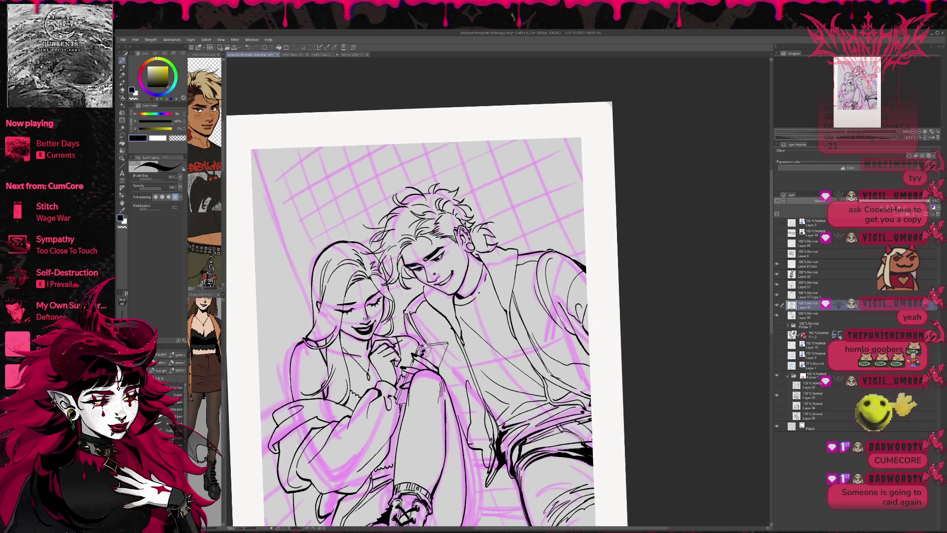
scroll(434, 293, "down", 5)
scroll(434, 291, "left", 2)
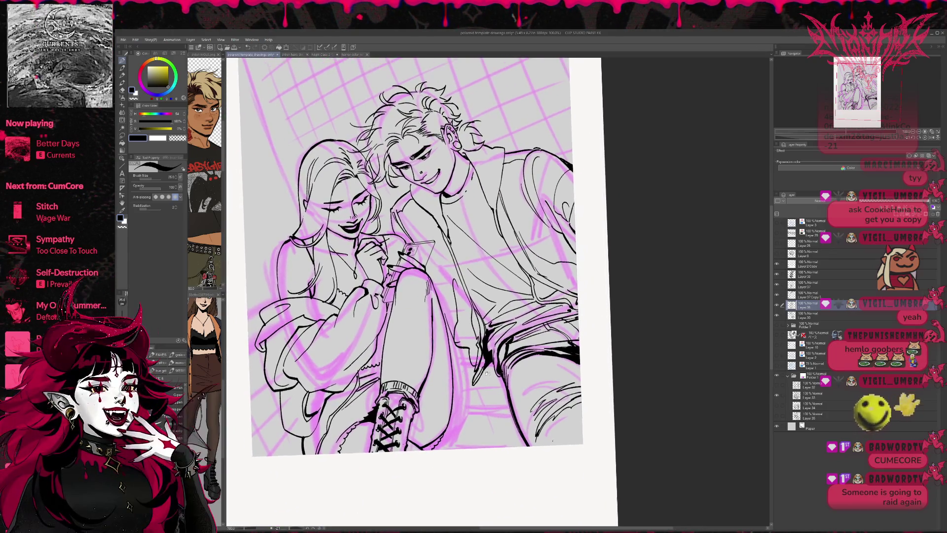
scroll(434, 291, "left", 3)
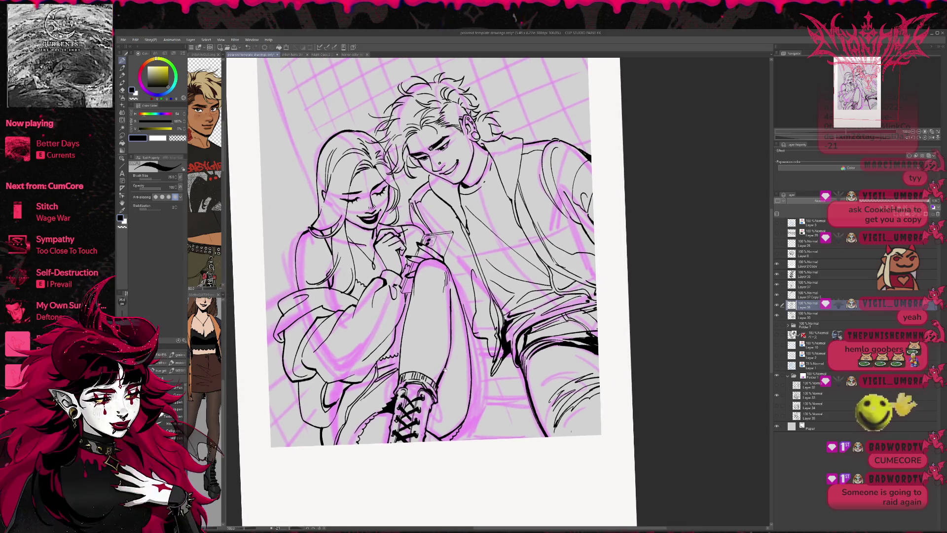
mouse_move(310, 398)
left_mouse_down()
mouse_move(301, 430)
mouse_move(337, 413)
mouse_move(362, 420)
mouse_move(351, 424)
mouse_move(354, 443)
mouse_move(359, 423)
left_mouse_up()
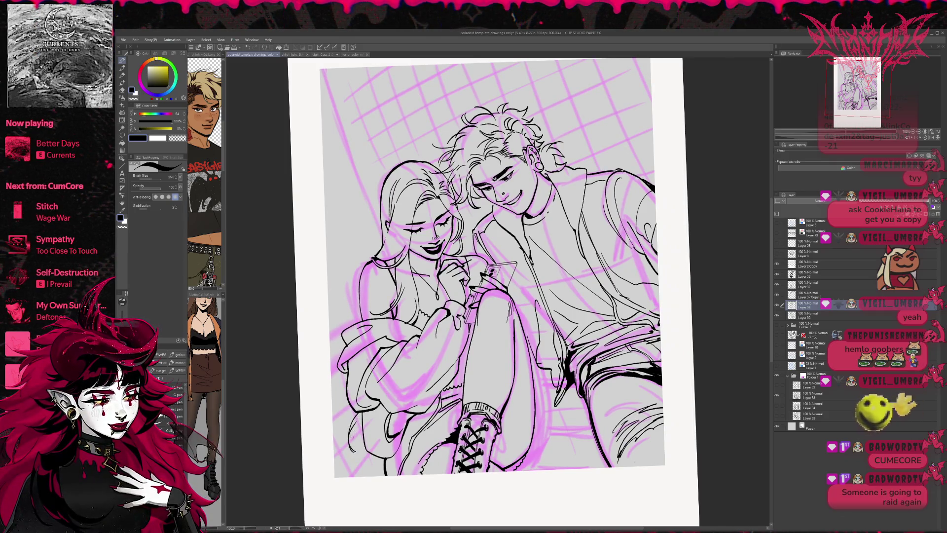
Step: Bring the COLORS outfit reference into view, then ink the woman's jacket edge
mouse_move(534, 325)
left_mouse_down()
mouse_move(529, 335)
mouse_move(382, 336)
left_mouse_up()
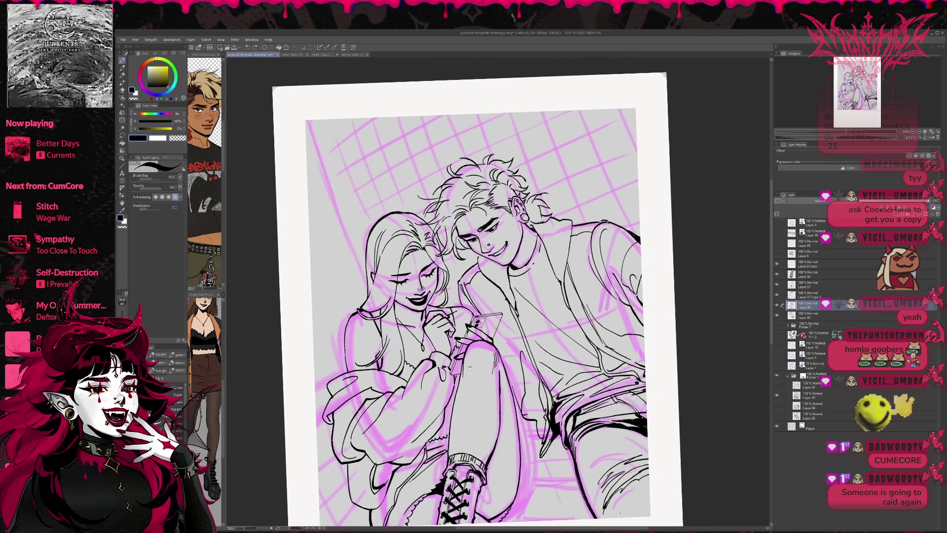
left_click_drag(223, 390, 340, 391)
left_click_drag(303, 427, 241, 452)
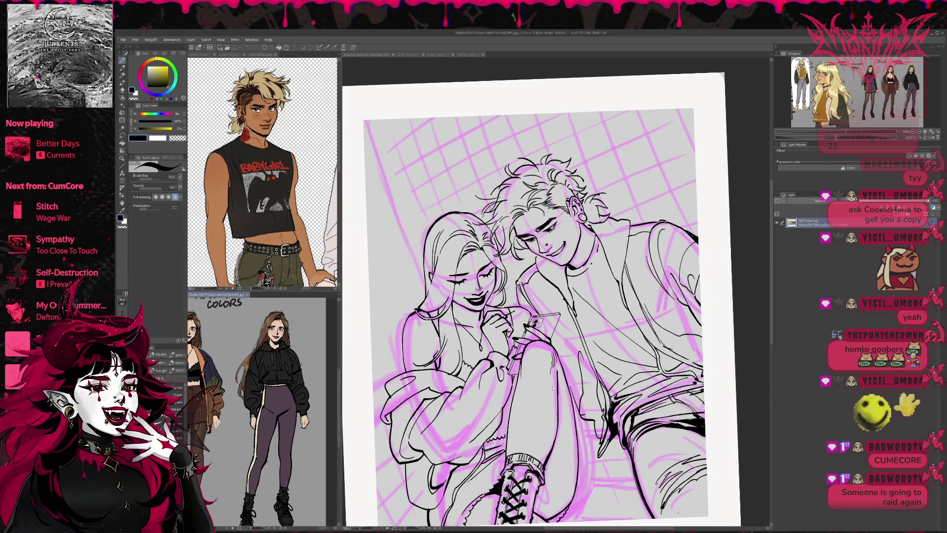
left_click(563, 394)
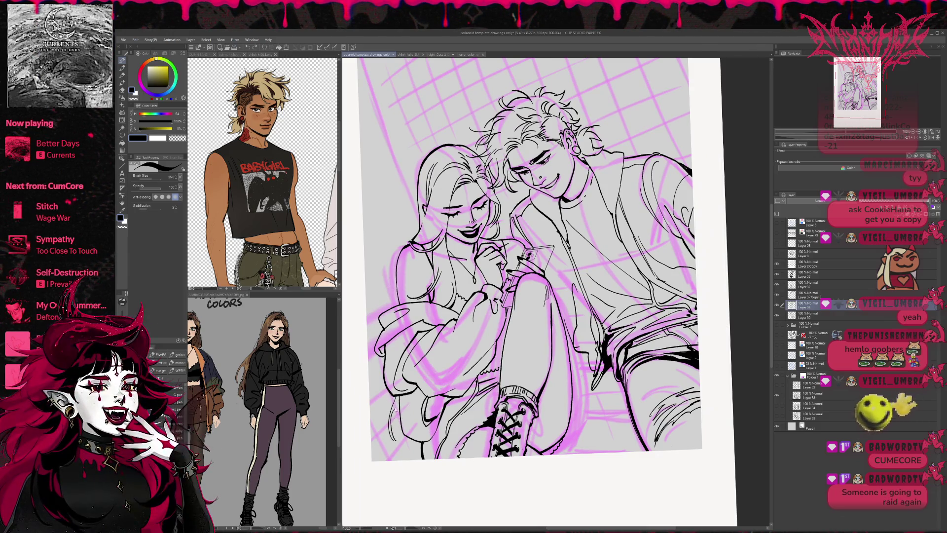
mouse_move(395, 404)
left_mouse_down()
mouse_move(381, 430)
mouse_move(397, 456)
mouse_move(465, 403)
left_mouse_up()
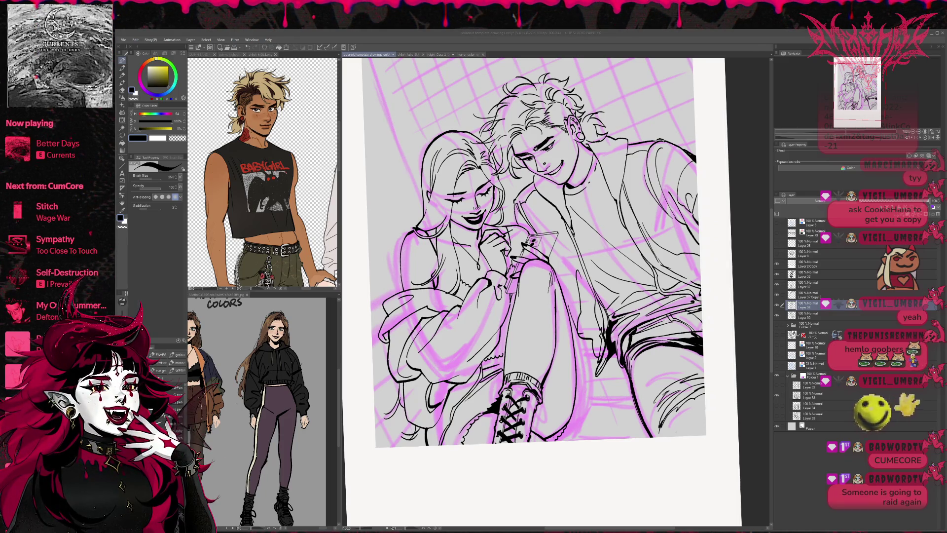
Step: Save the couple drawing with Ctrl+S and switch to the character reference sheet
key("alt+Tab")
key("ctrl+s")
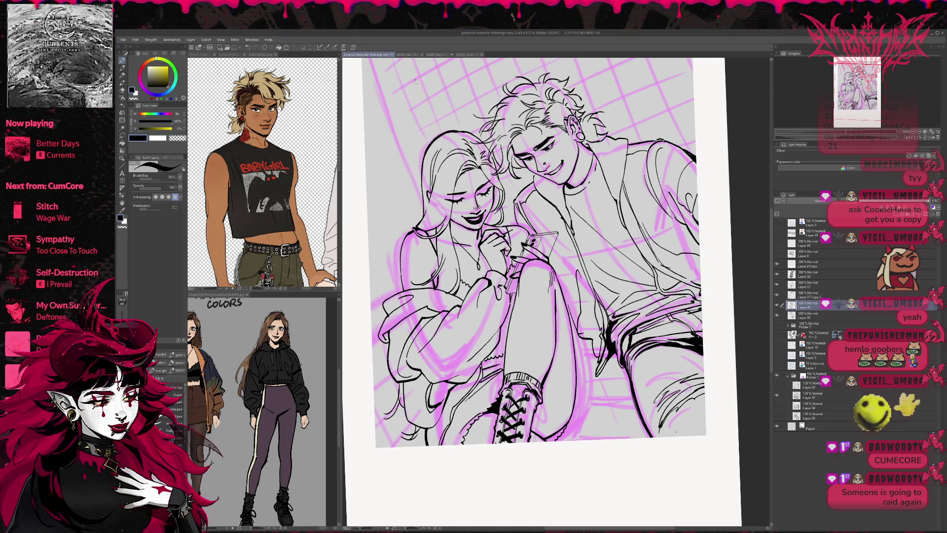
left_click(407, 55)
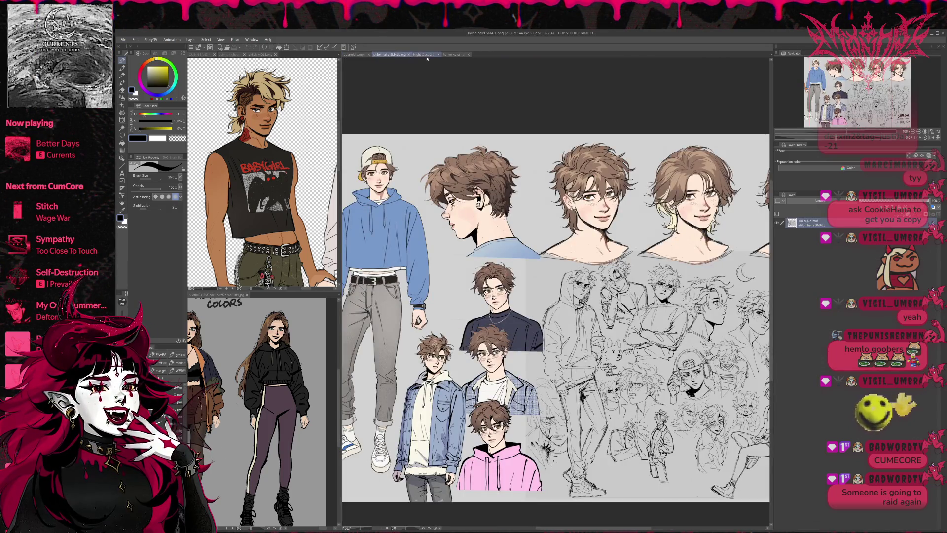
Step: Close the chibi sheet, Night Class page and horror colour board, then show the Waking Grey reference
left_click(410, 54)
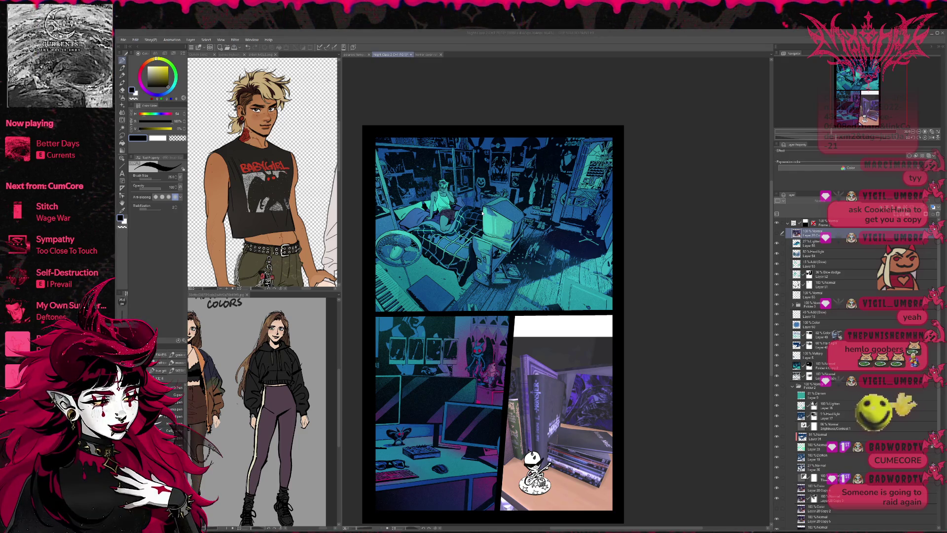
left_click(411, 54)
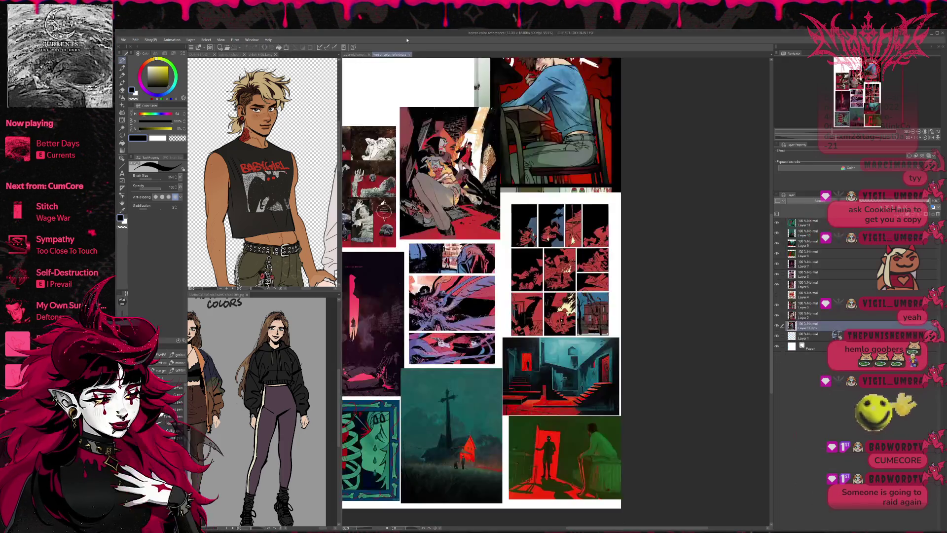
left_click(409, 55)
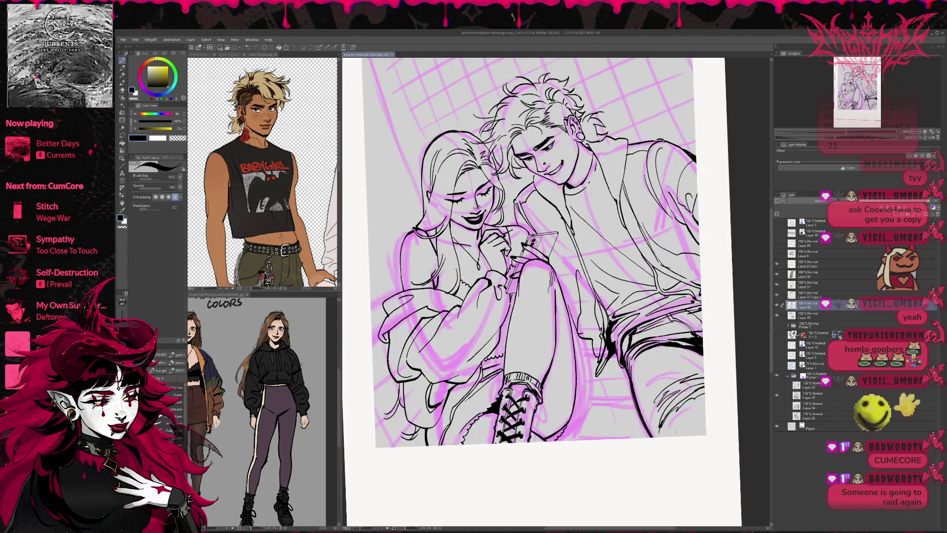
left_click(236, 55)
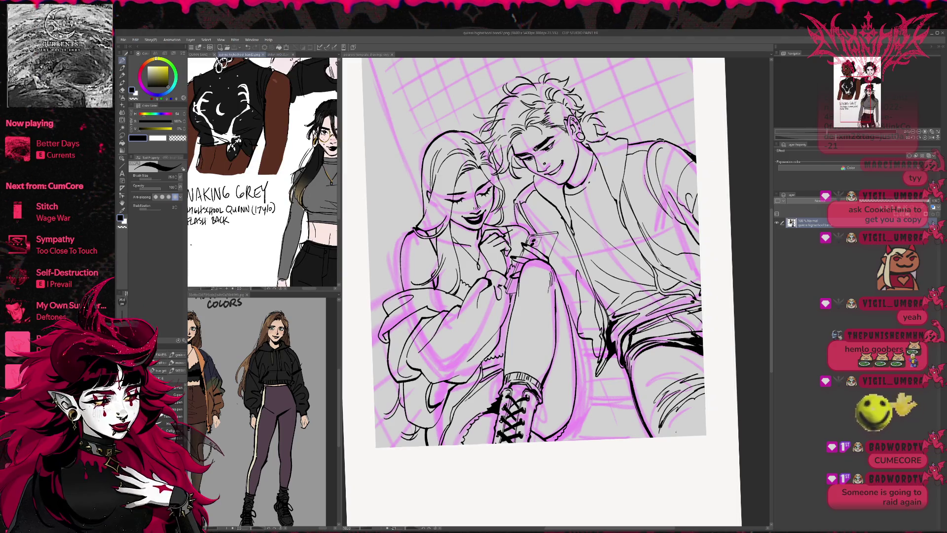
left_click(203, 55)
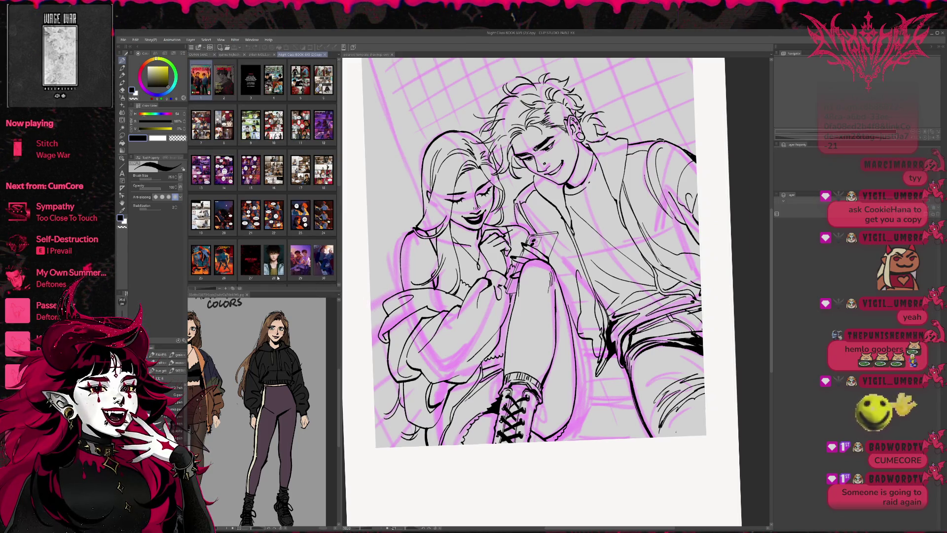
mouse_move(287, 293)
left_mouse_down()
mouse_move(316, 417)
mouse_move(350, 477)
mouse_move(360, 456)
mouse_move(420, 454)
left_mouse_up()
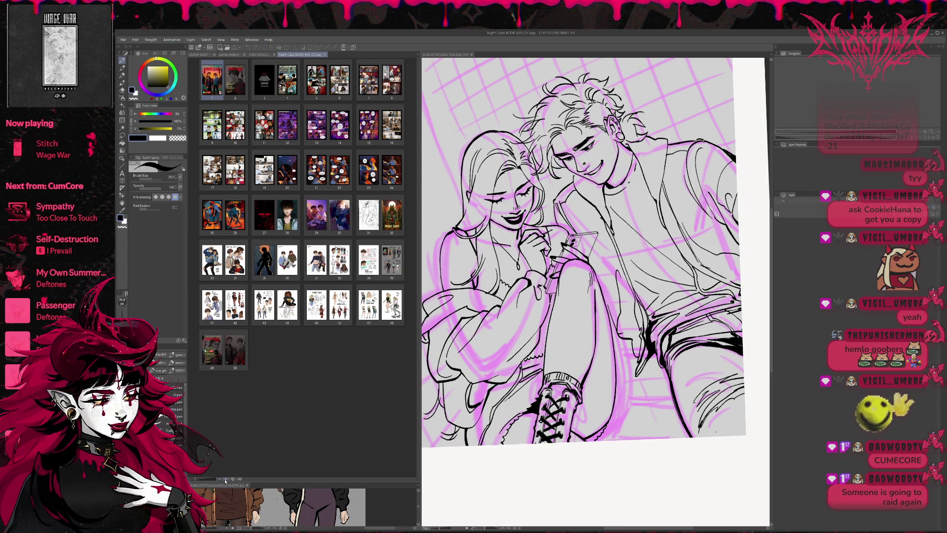
left_click(225, 479)
left_click(225, 478)
left_click(226, 479)
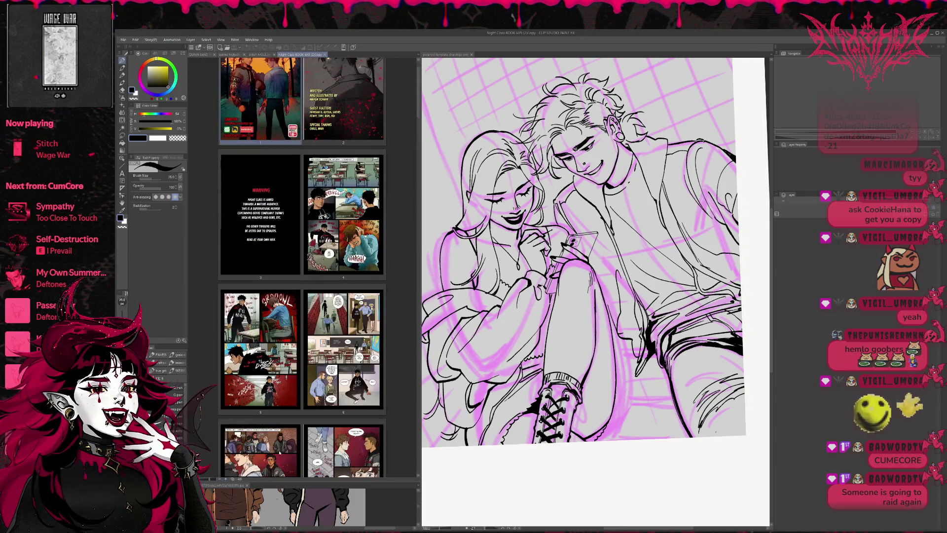
mouse_move(421, 355)
left_mouse_down()
mouse_move(672, 380)
mouse_move(585, 389)
left_mouse_up()
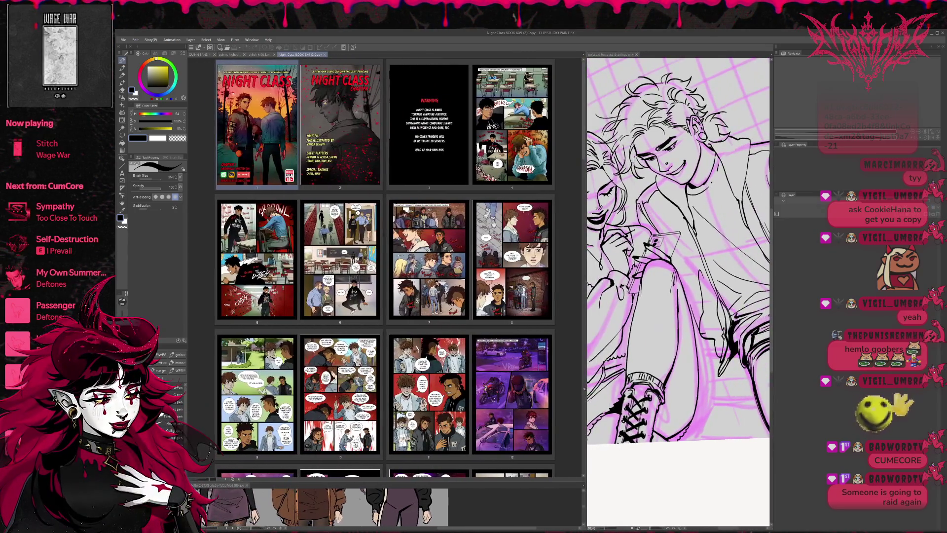
left_click(227, 479)
left_click(227, 479)
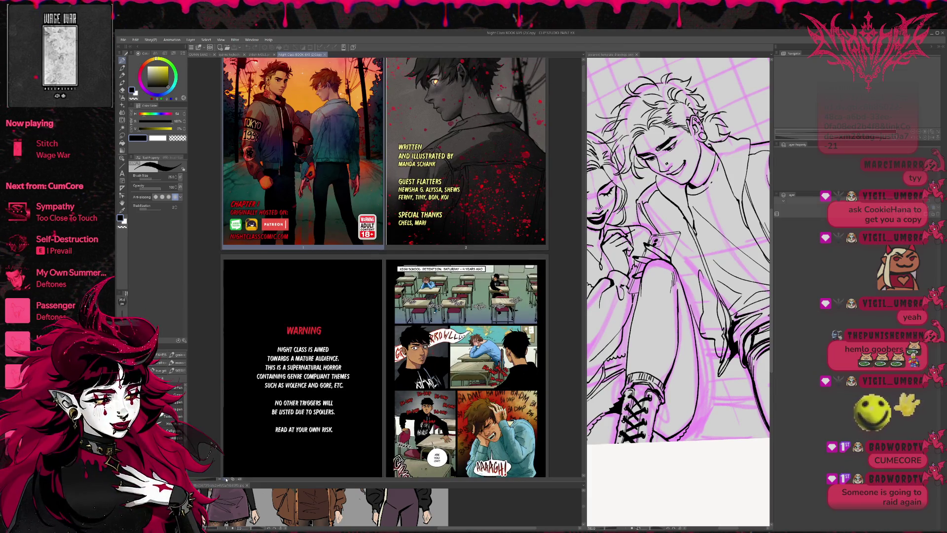
scroll(331, 408, "up", 1)
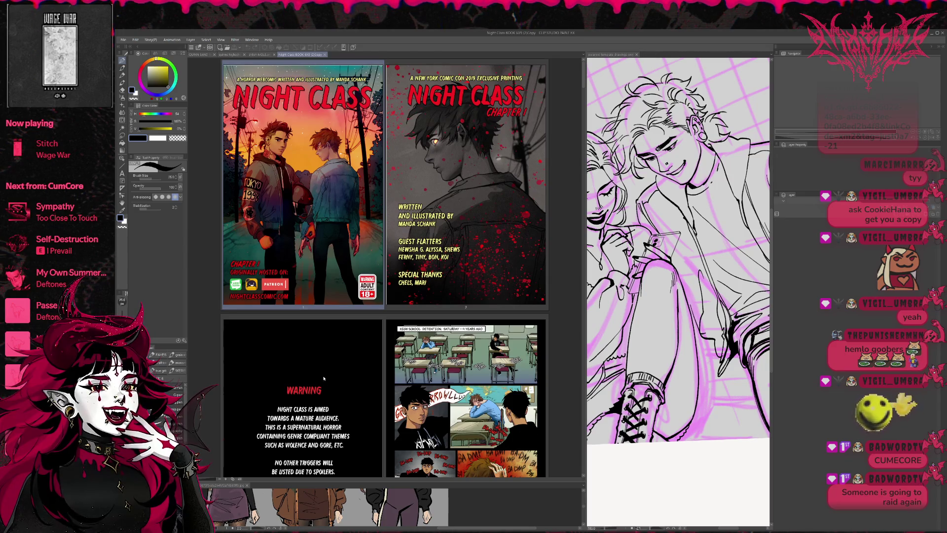
scroll(328, 375, "down", 2)
scroll(328, 375, "down", 6)
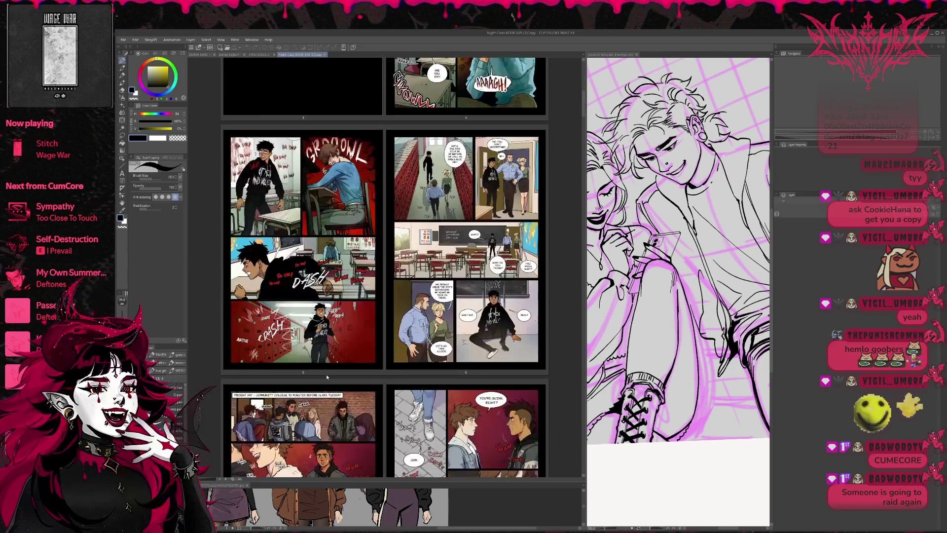
scroll(326, 379, "down", 2)
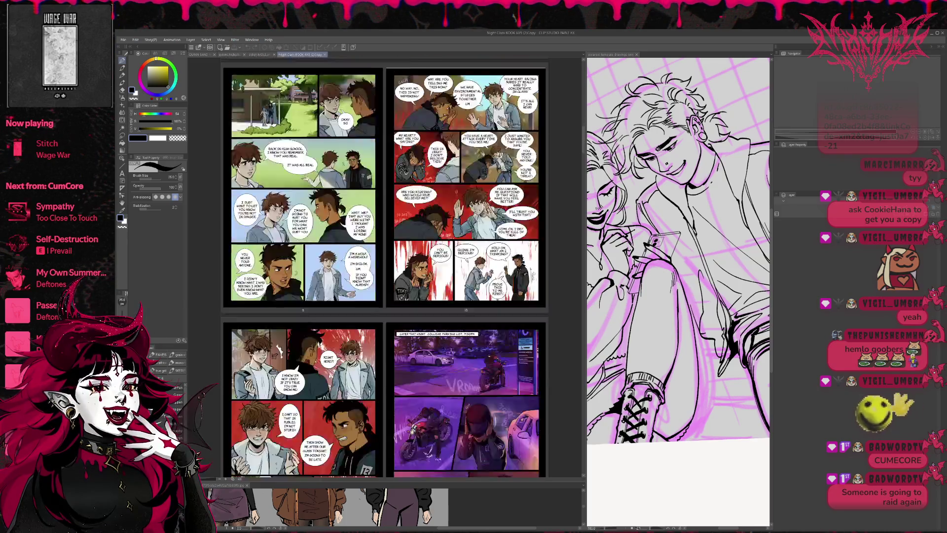
scroll(349, 365, "down", 2)
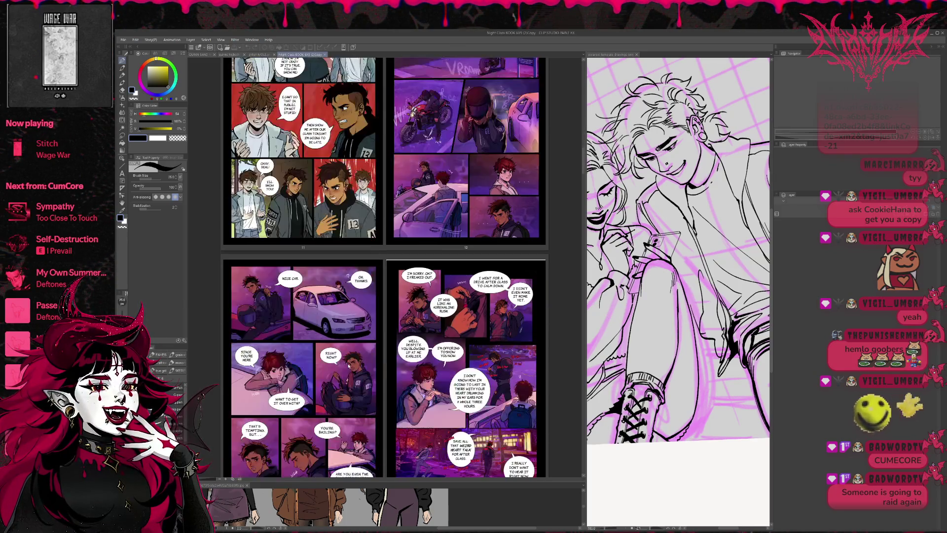
scroll(359, 350, "up", 2)
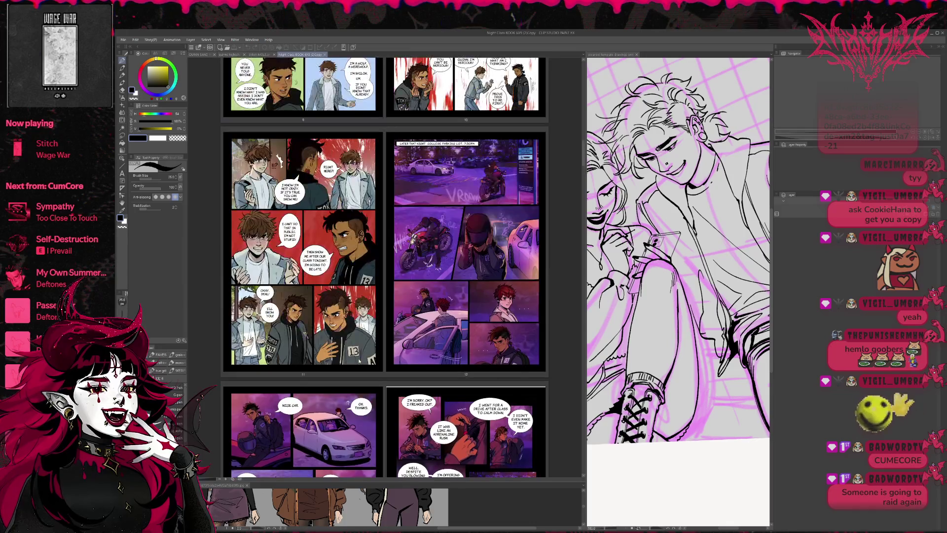
scroll(359, 360, "down", 2)
scroll(359, 360, "up", 2)
scroll(360, 361, "up", 8)
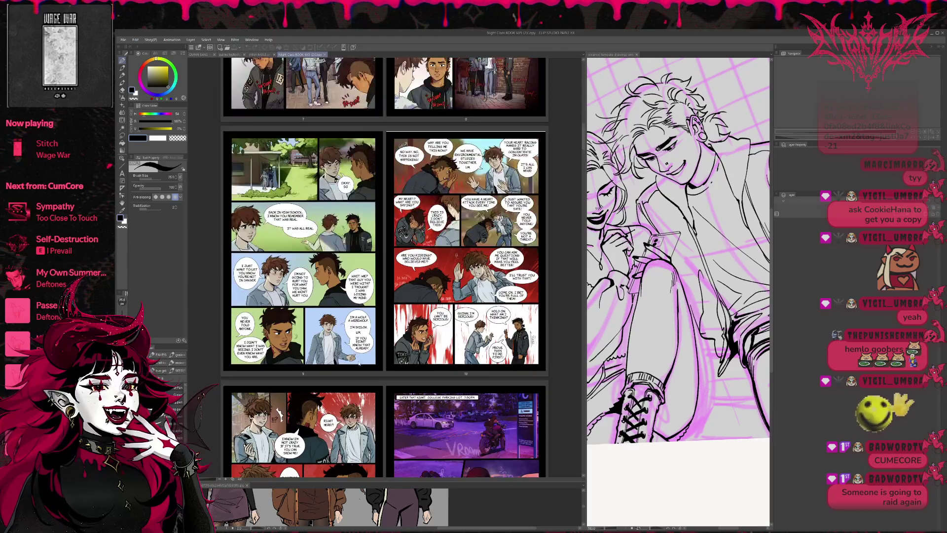
scroll(358, 365, "down", 2)
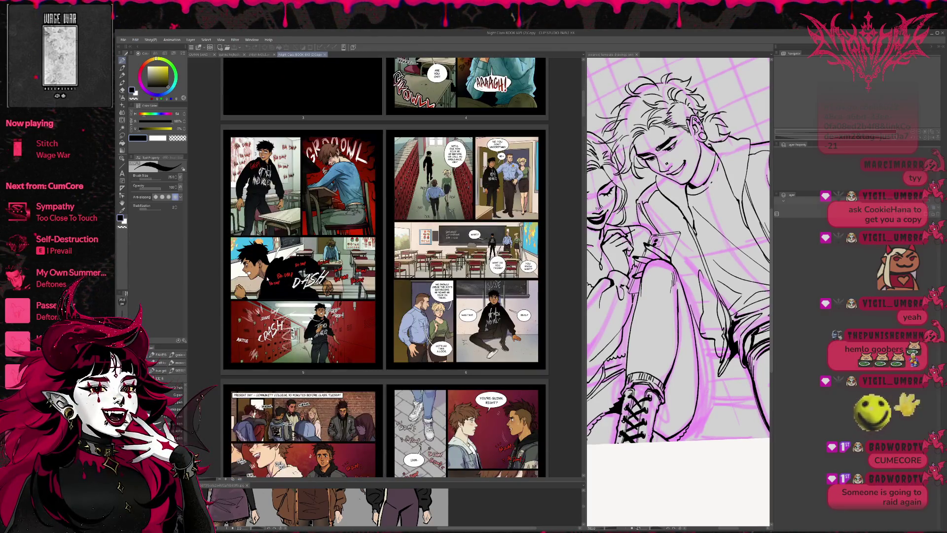
scroll(267, 280, "up", 2)
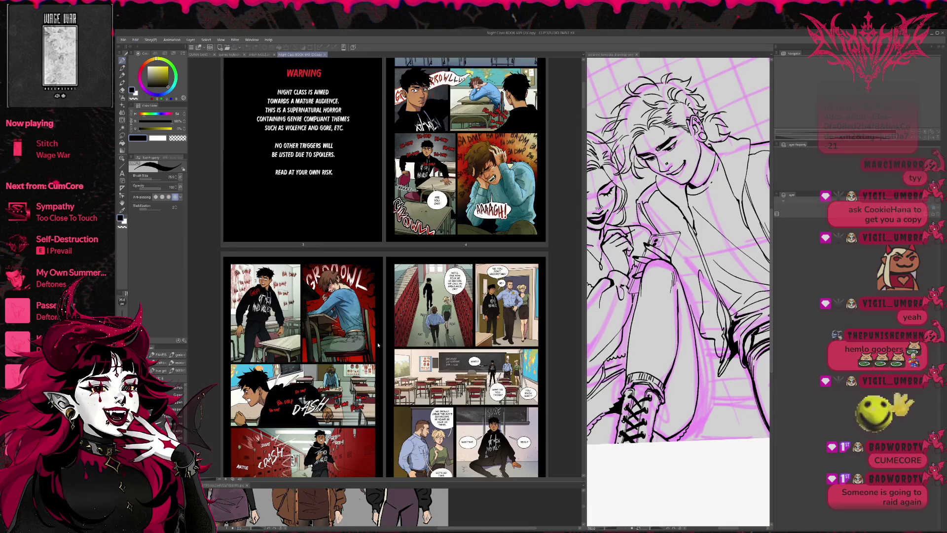
scroll(378, 344, "down", 8)
scroll(321, 340, "down", 3)
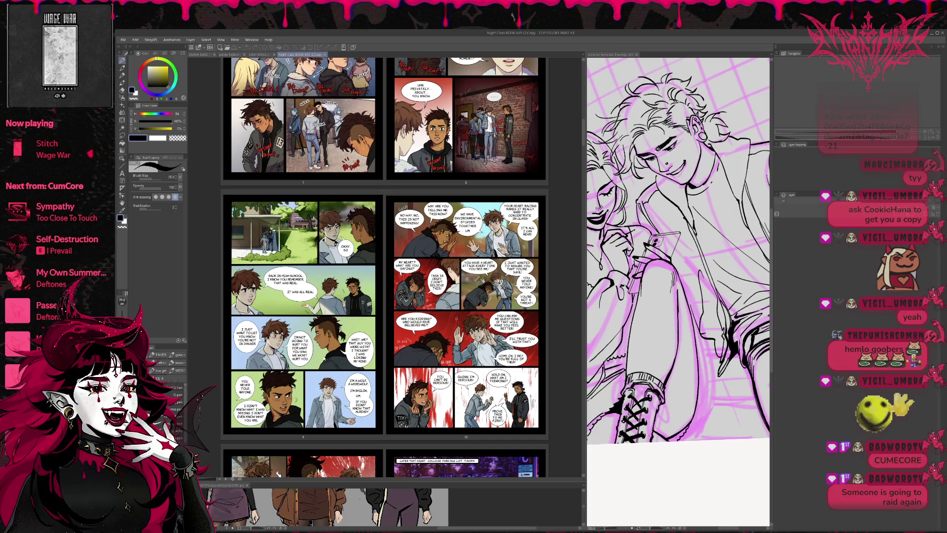
scroll(413, 298, "down", 3)
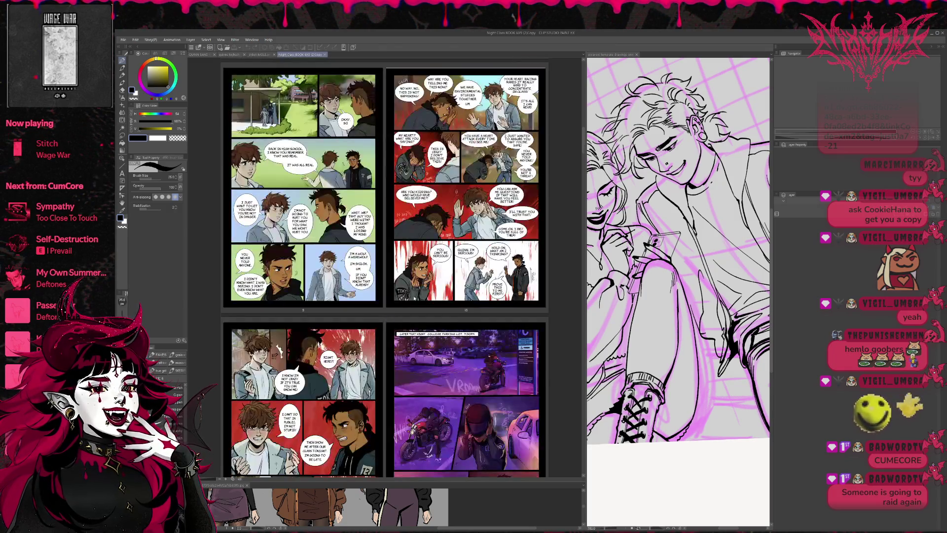
scroll(385, 268, "up", 3)
scroll(385, 268, "up", 3)
scroll(385, 268, "down", 3)
scroll(326, 363, "down", 3)
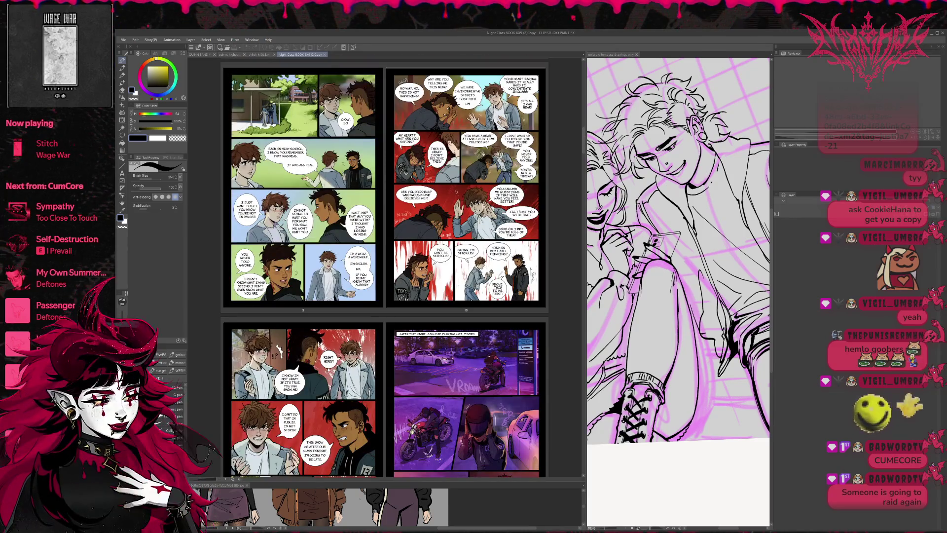
scroll(328, 365, "down", 3)
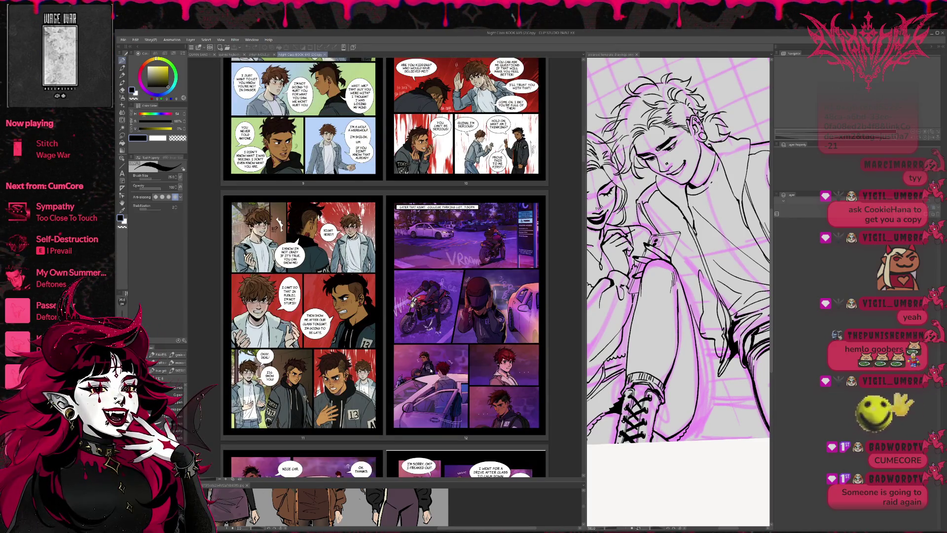
scroll(430, 371, "down", 5)
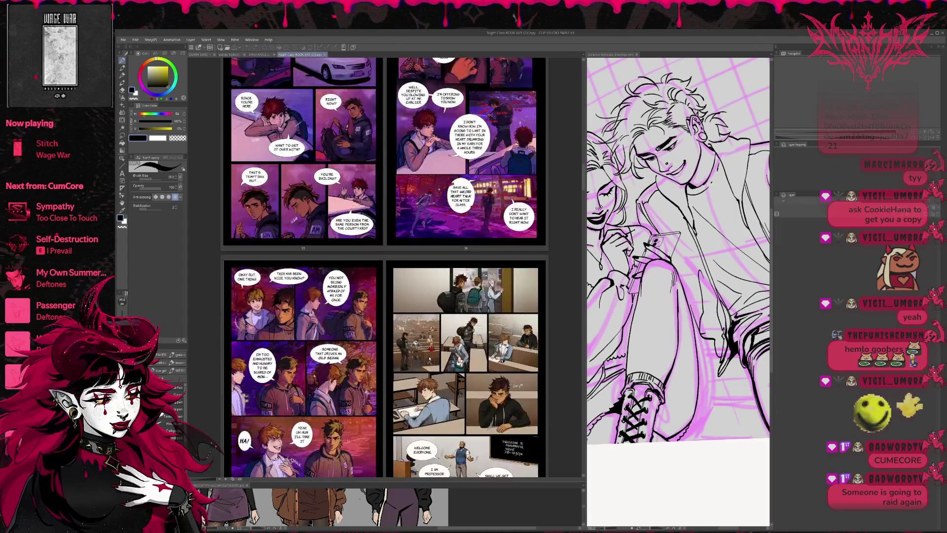
scroll(430, 359, "down", 1)
scroll(431, 355, "down", 1)
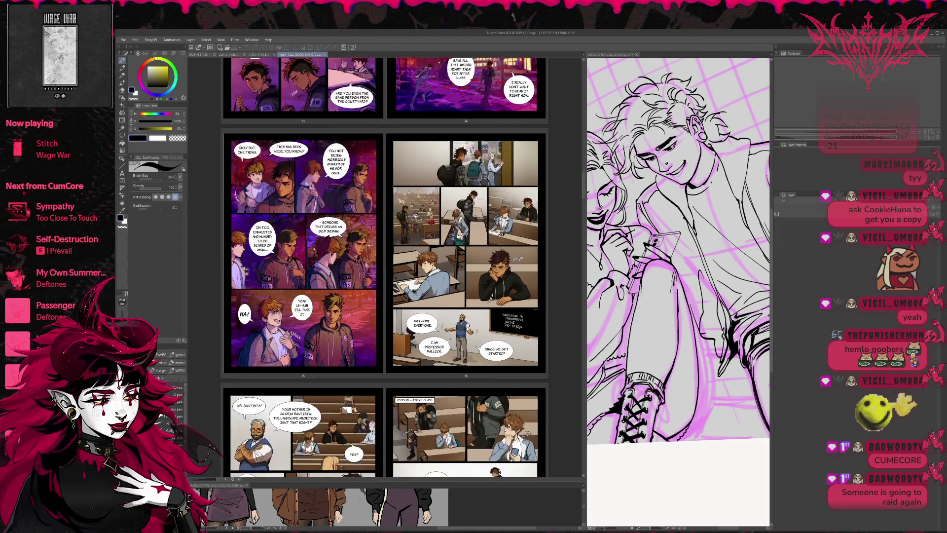
scroll(449, 362, "down", 1)
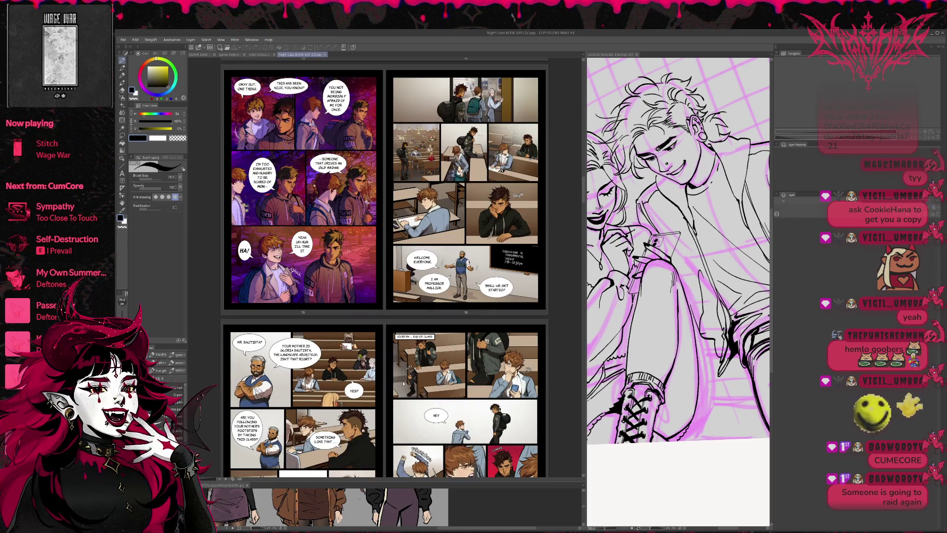
scroll(356, 390, "down", 2)
scroll(450, 373, "down", 6)
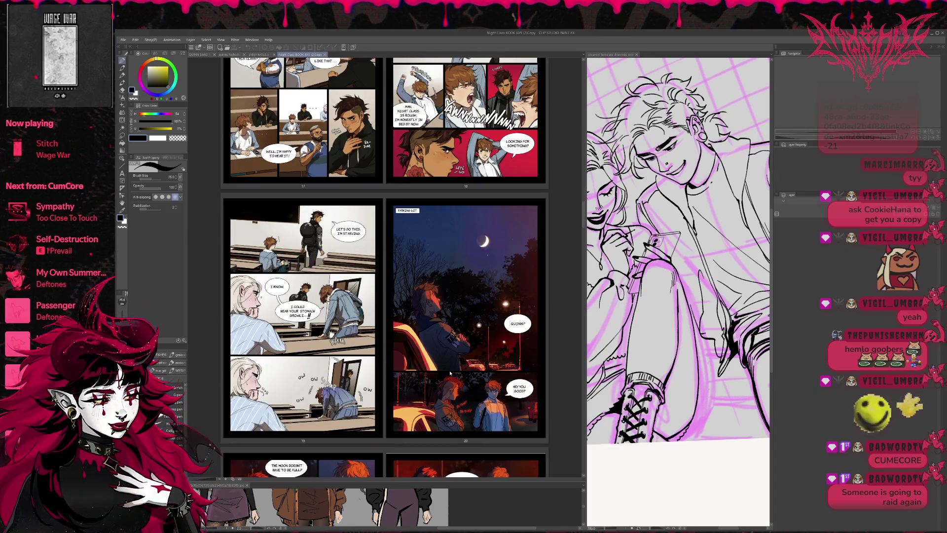
scroll(449, 372, "down", 6)
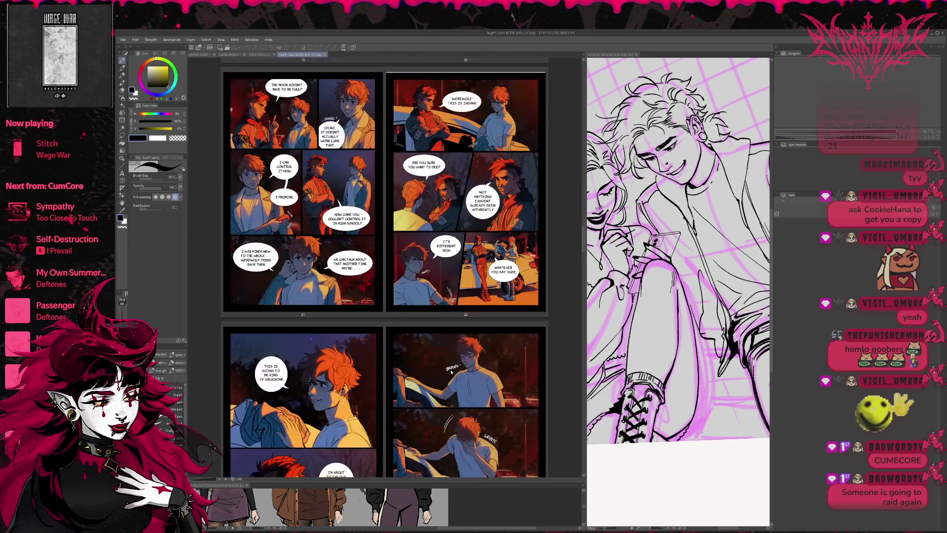
scroll(451, 371, "down", 4)
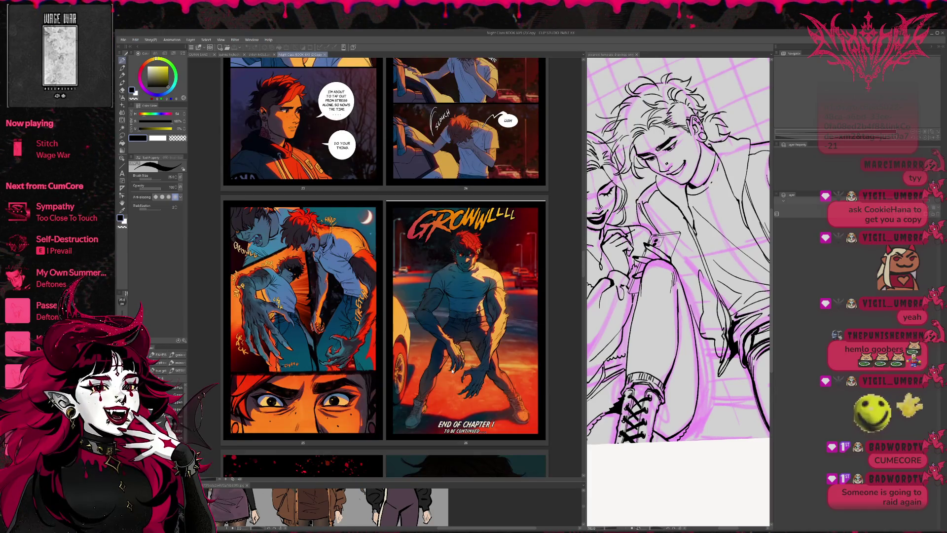
scroll(452, 371, "down", 2)
scroll(451, 371, "down", 7)
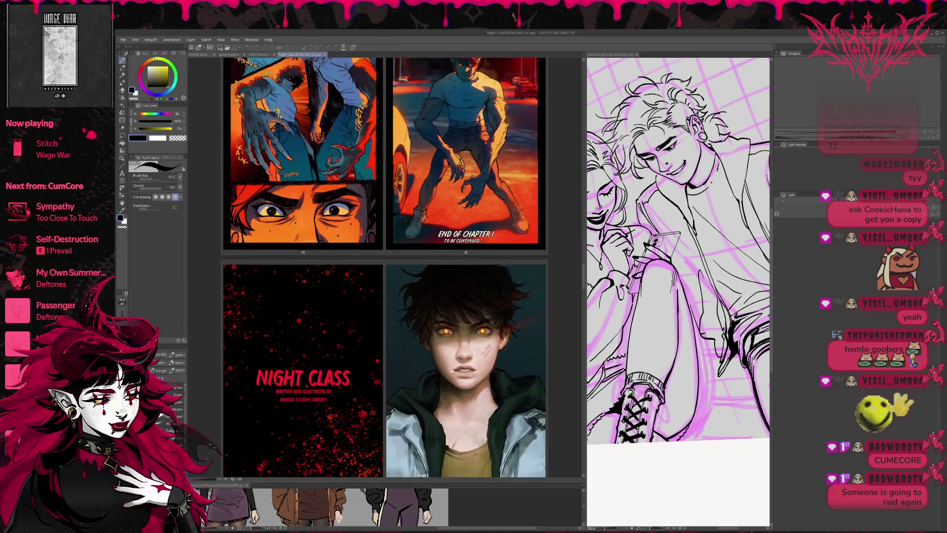
scroll(452, 371, "down", 3)
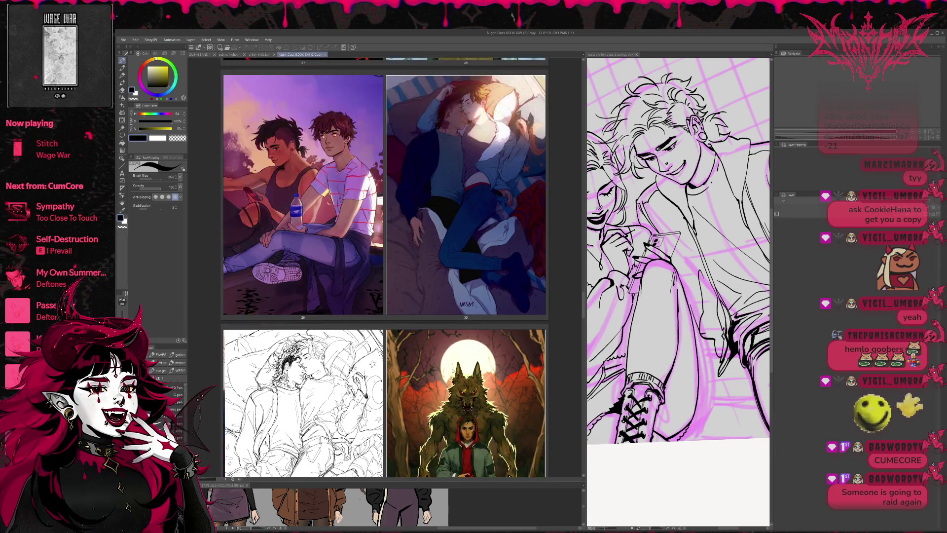
scroll(451, 371, "up", 2)
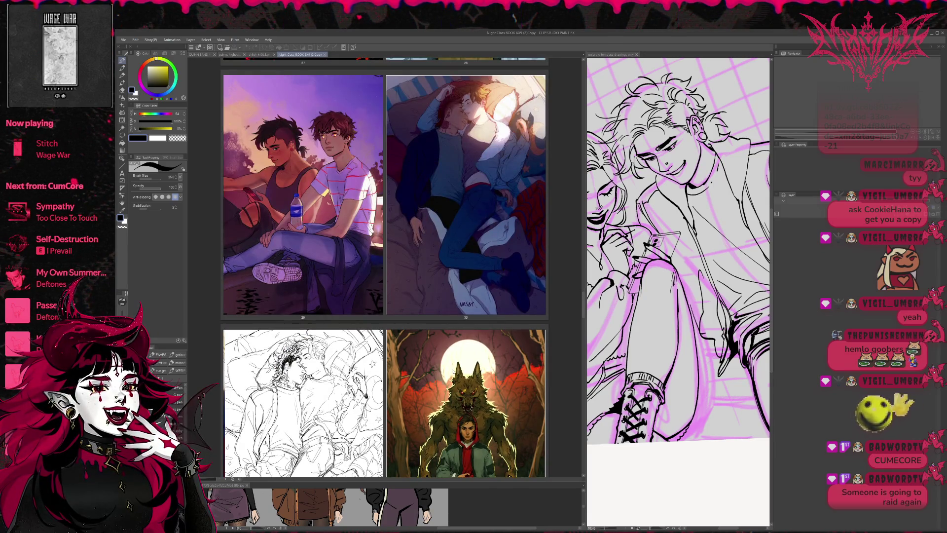
scroll(452, 371, "down", 4)
scroll(385, 268, "down", 5)
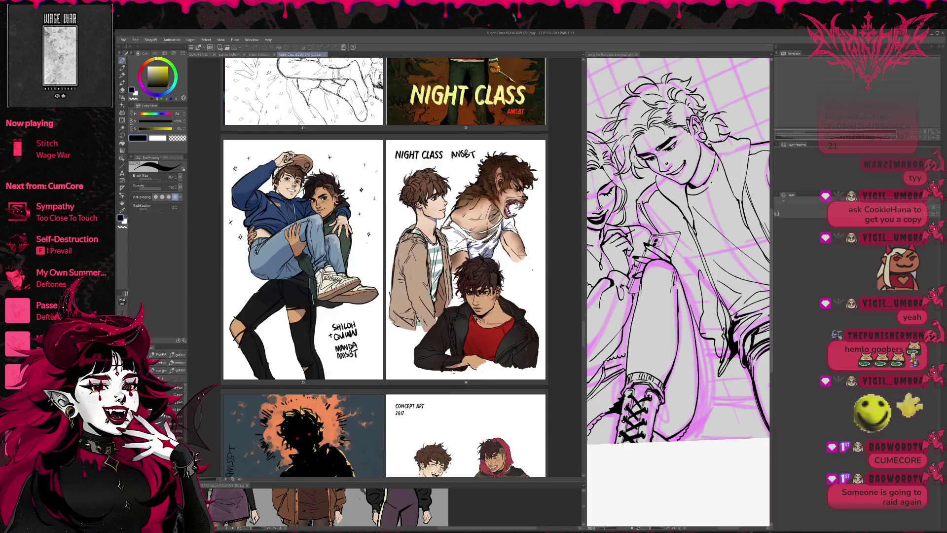
scroll(452, 371, "down", 5)
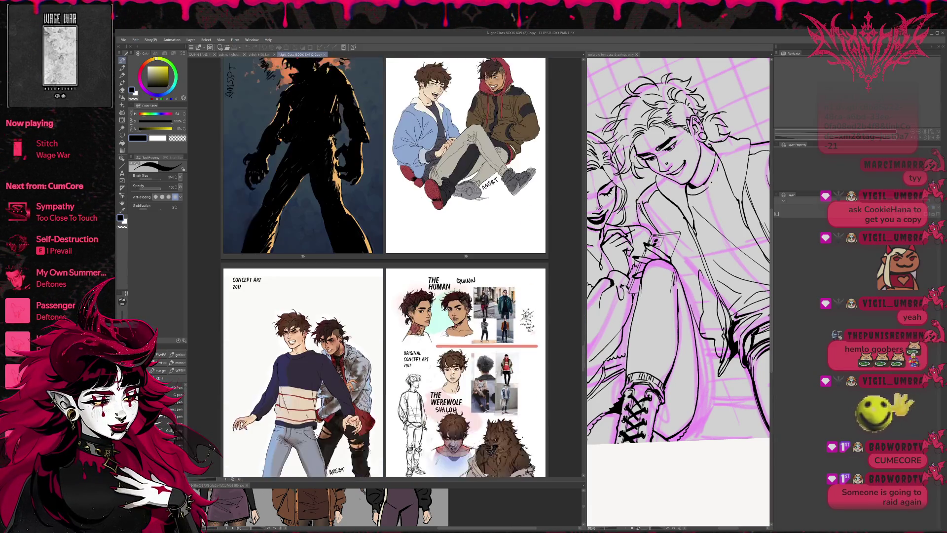
scroll(452, 371, "down", 2)
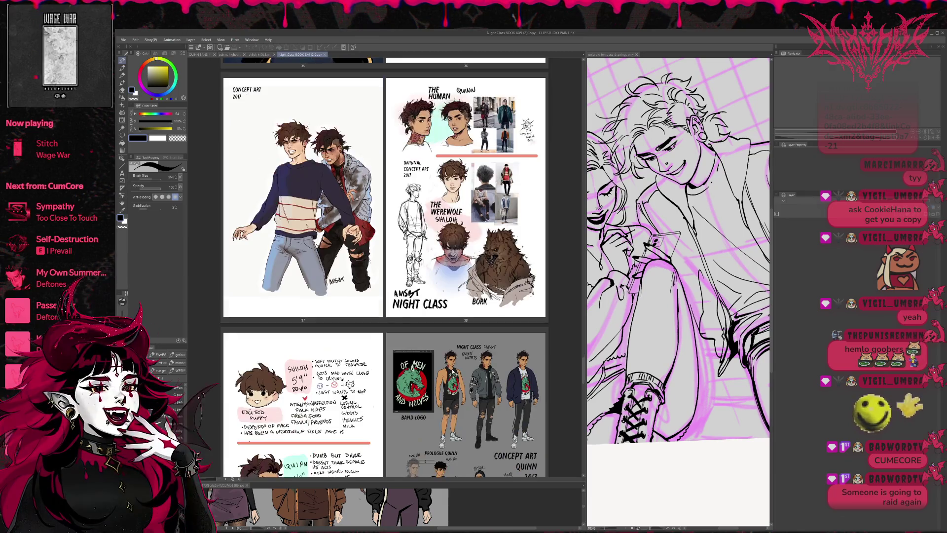
scroll(385, 268, "down", 1)
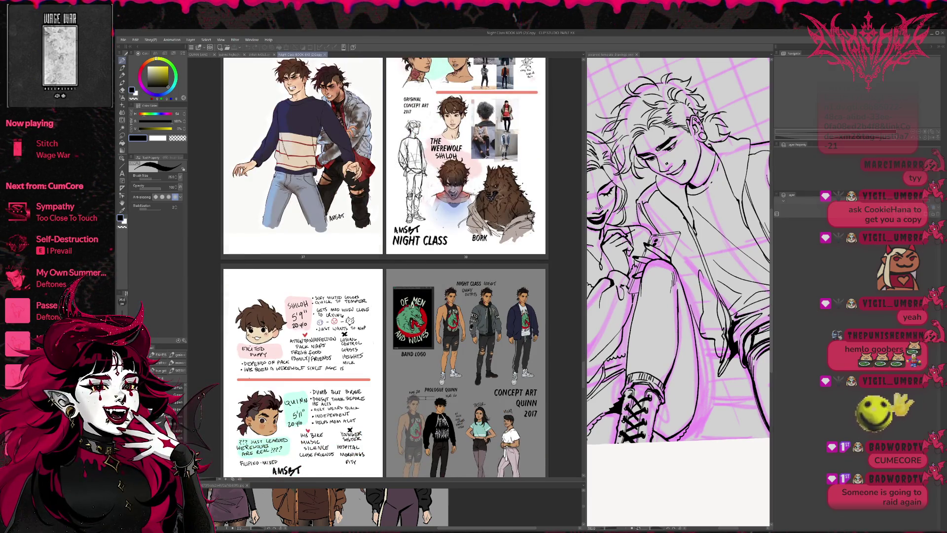
scroll(452, 371, "down", 1)
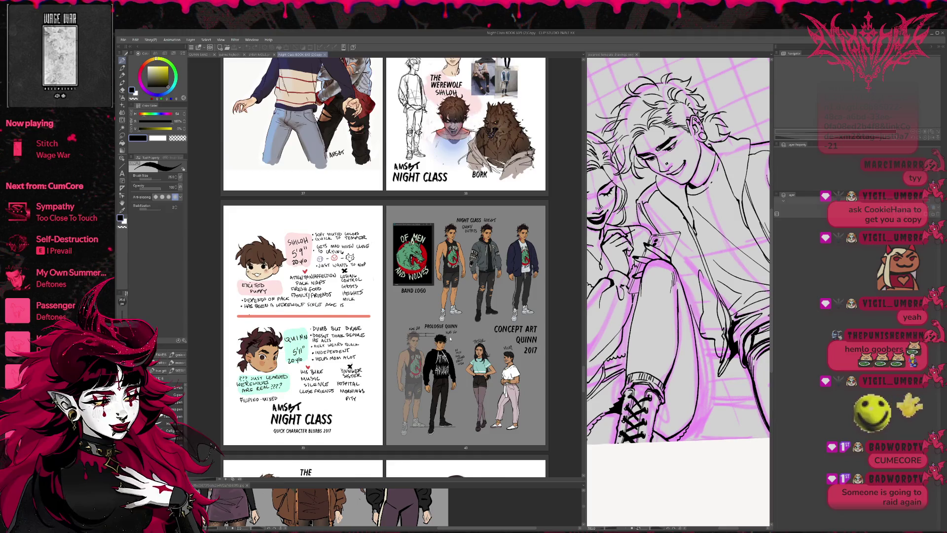
scroll(449, 343, "down", 1)
scroll(448, 343, "up", 2)
scroll(449, 353, "up", 1)
scroll(449, 354, "down", 1)
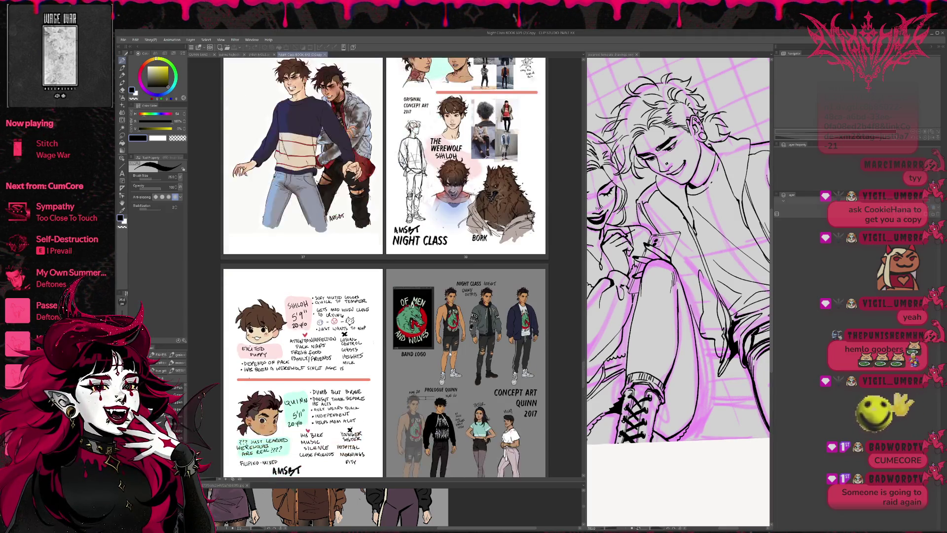
scroll(450, 352, "down", 2)
scroll(451, 349, "down", 3)
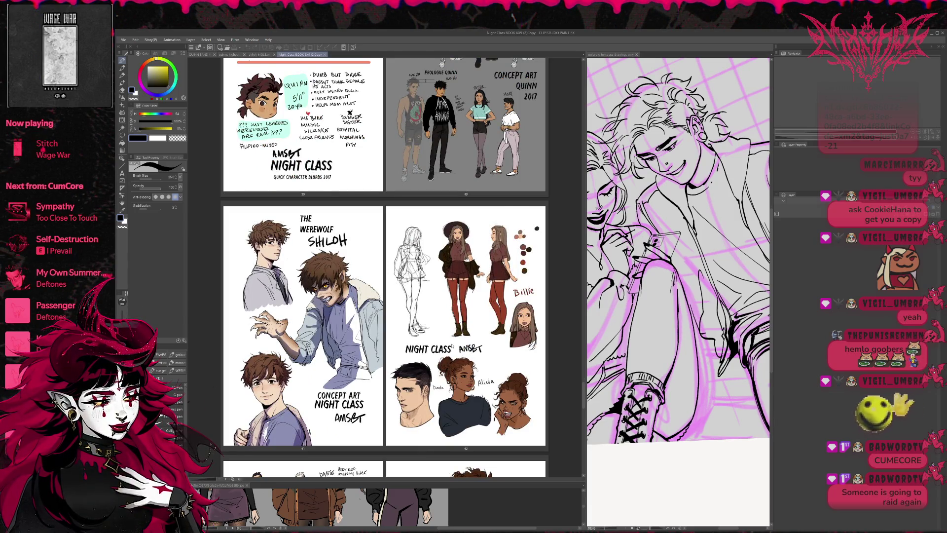
scroll(452, 346, "down", 4)
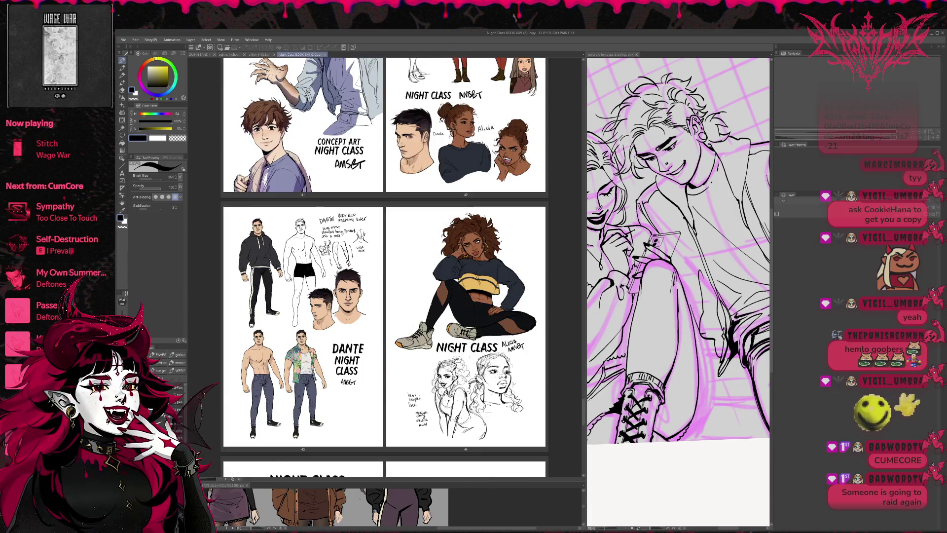
scroll(452, 347, "down", 4)
scroll(453, 347, "down", 1)
scroll(453, 347, "up", 1)
scroll(453, 347, "down", 1)
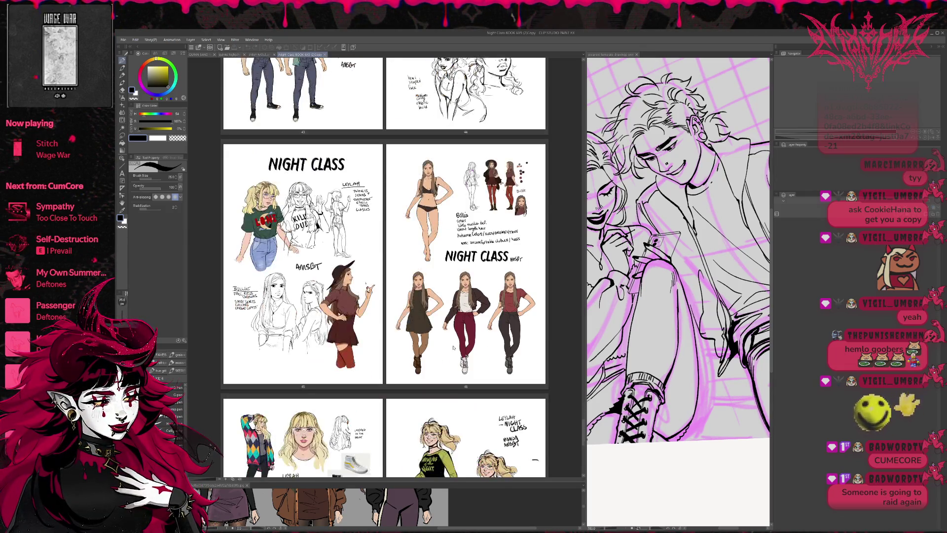
scroll(452, 348, "down", 1)
scroll(453, 349, "up", 2)
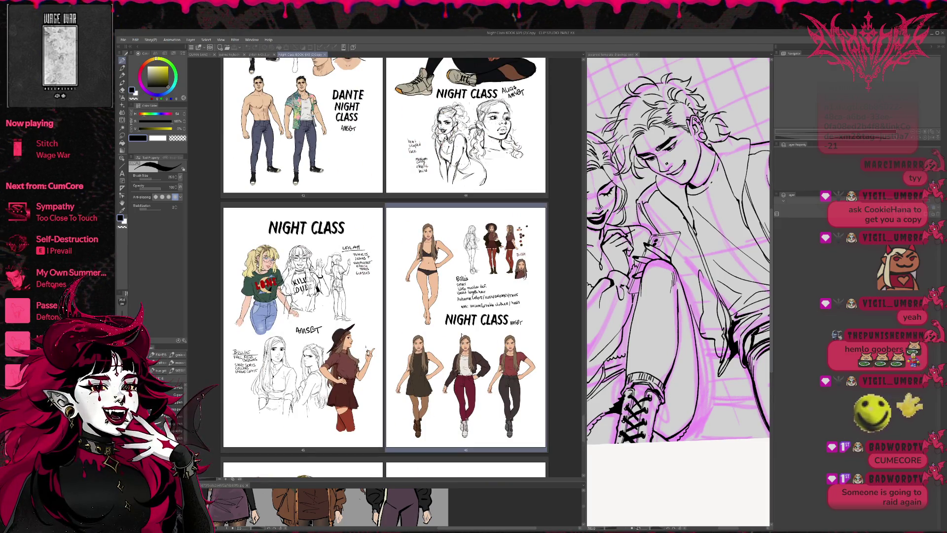
Step: Open the page 46 character sheet as its own canvas, dock it, and frame its figures
double_click(463, 340)
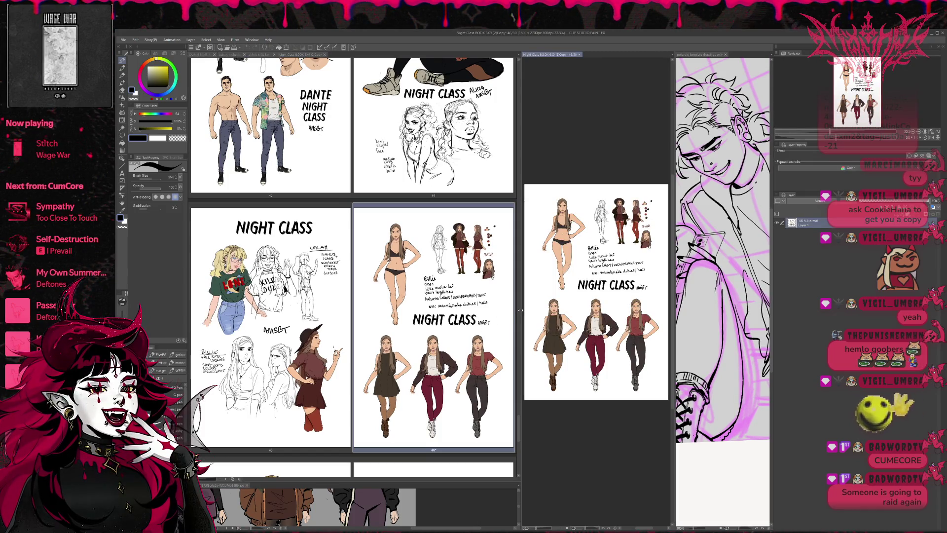
left_click_drag(518, 313, 394, 314)
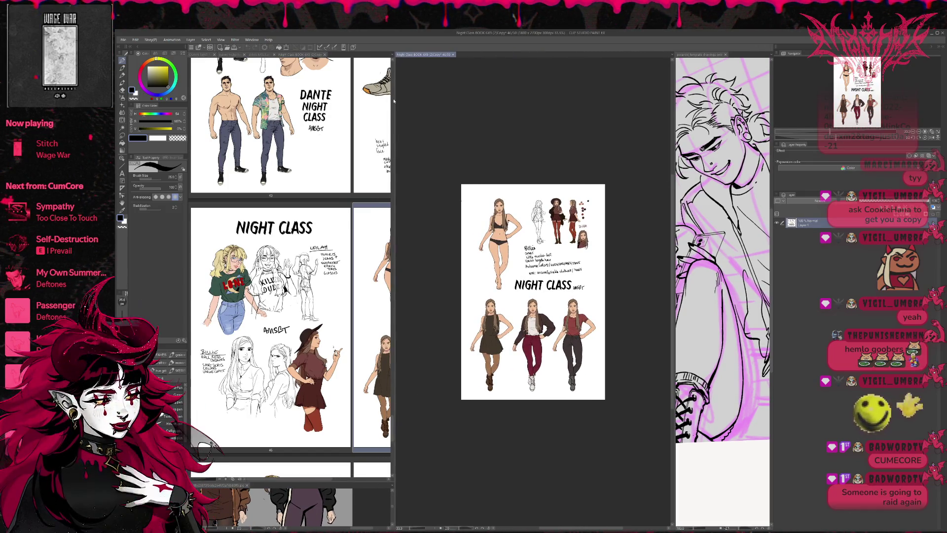
left_click_drag(423, 54, 340, 54)
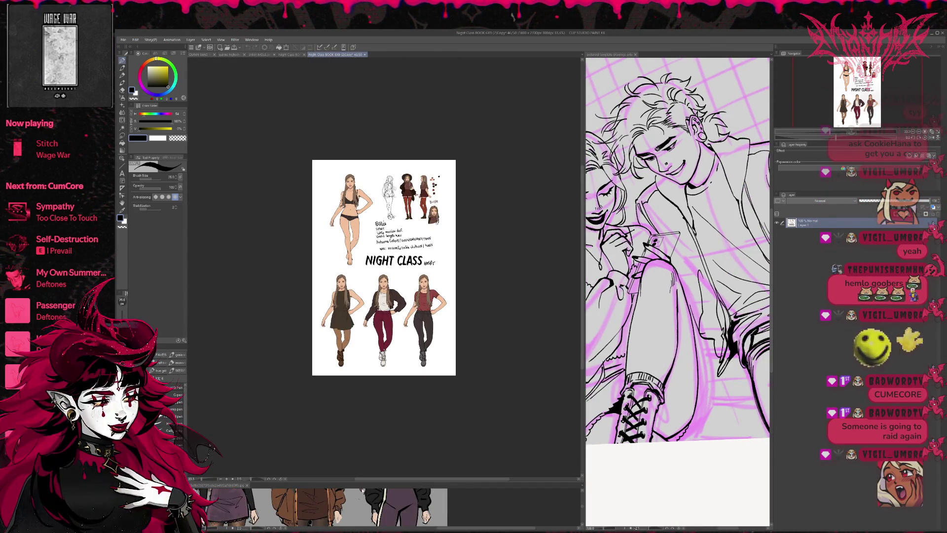
left_click_drag(365, 480, 365, 272)
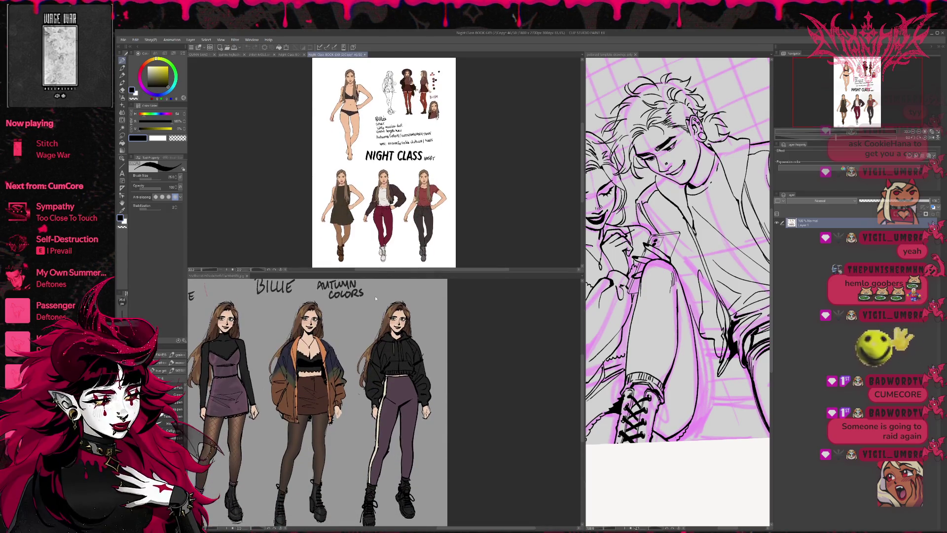
scroll(394, 207, "up", 1)
scroll(369, 183, "up", 5)
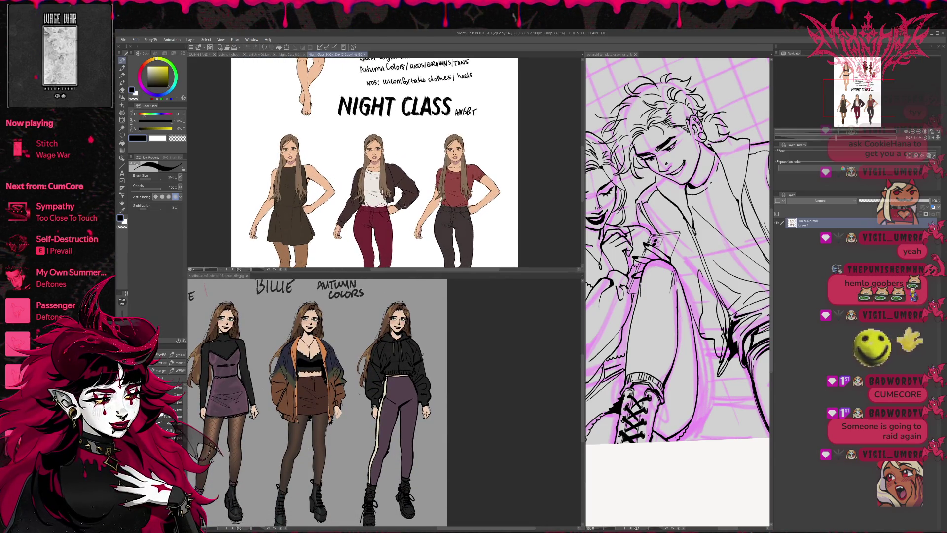
left_click_drag(349, 180, 287, 157)
Step: Drag the pane splitter up so the lower outfit reference is taller, and zoom it larger
left_click_drag(368, 271, 368, 358)
scroll(390, 246, "down", 4)
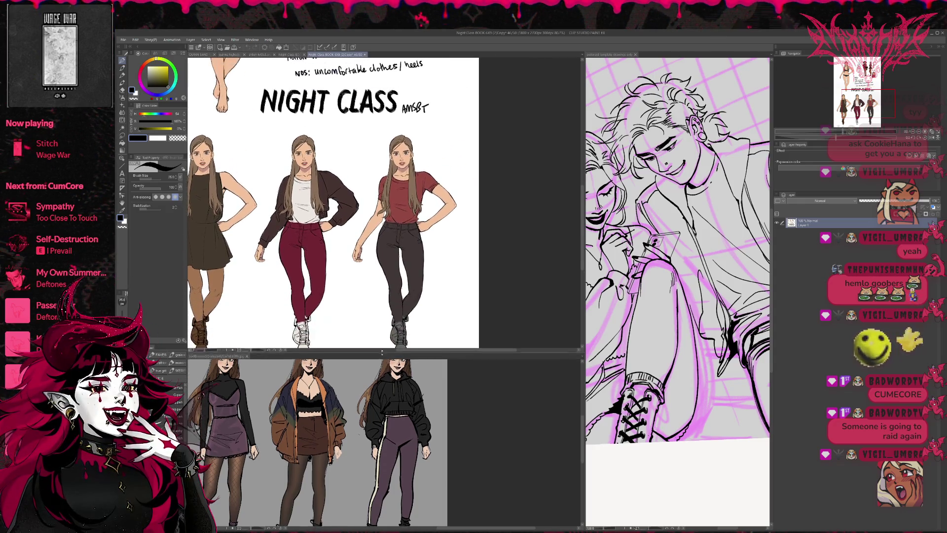
scroll(405, 273, "up", 4)
scroll(405, 272, "down", 3)
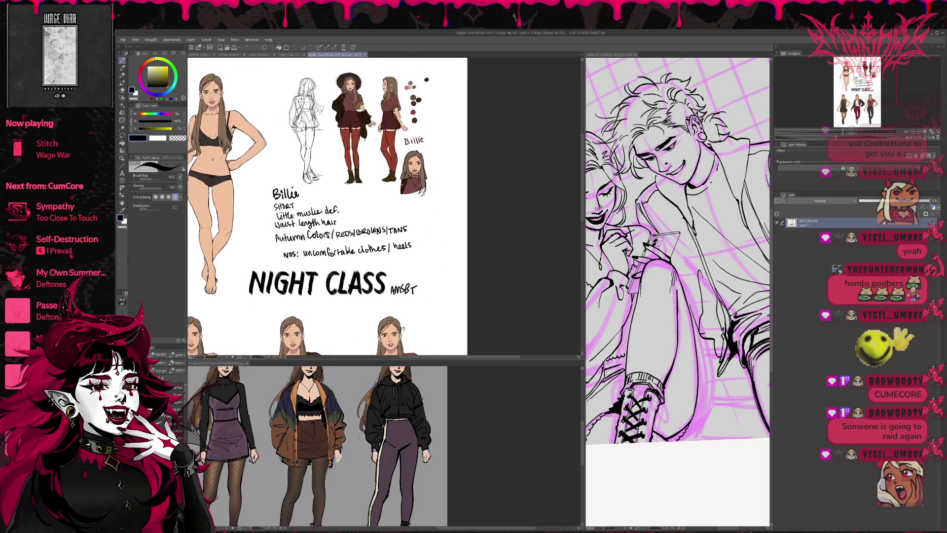
scroll(441, 312, "up", 3)
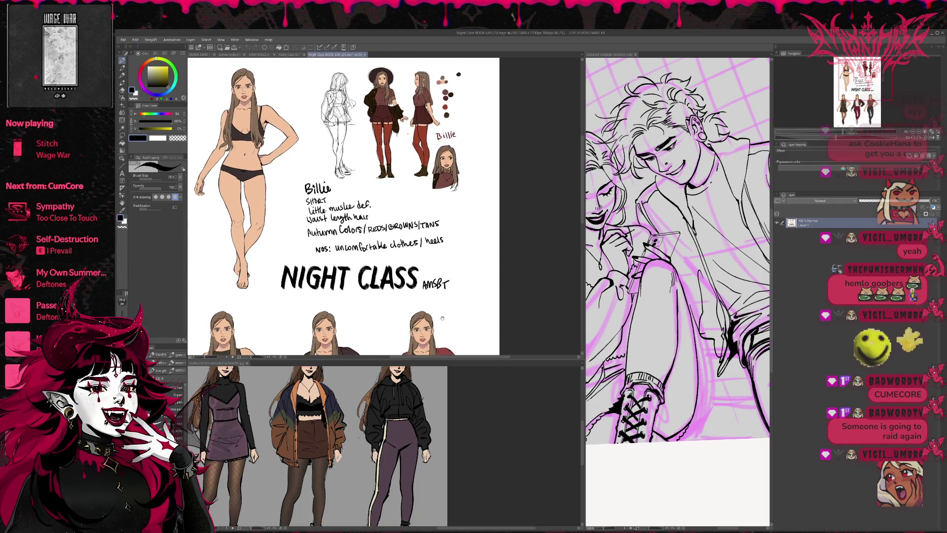
scroll(441, 312, "up", 2)
scroll(434, 276, "down", 2)
scroll(425, 248, "up", 2)
scroll(426, 248, "down", 2)
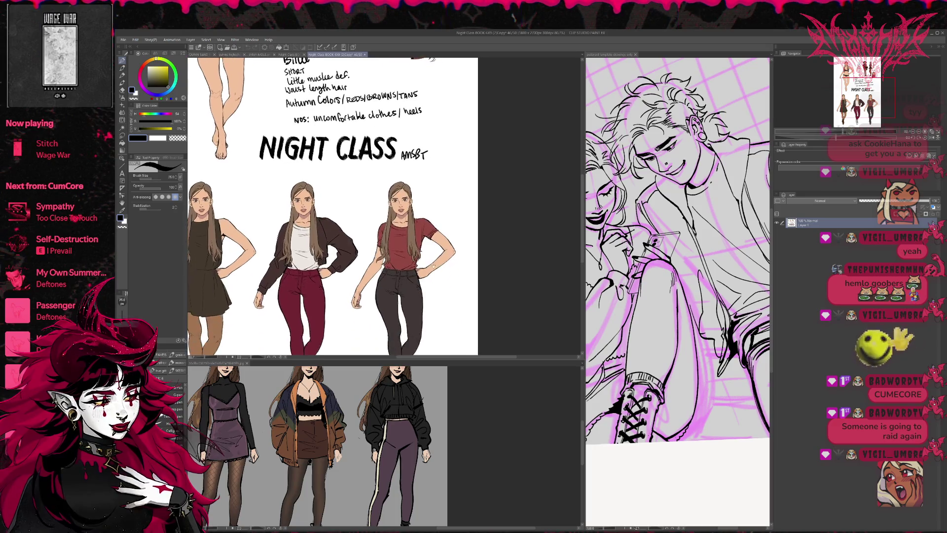
scroll(414, 330, "up", 2)
left_click_drag(406, 359, 406, 296)
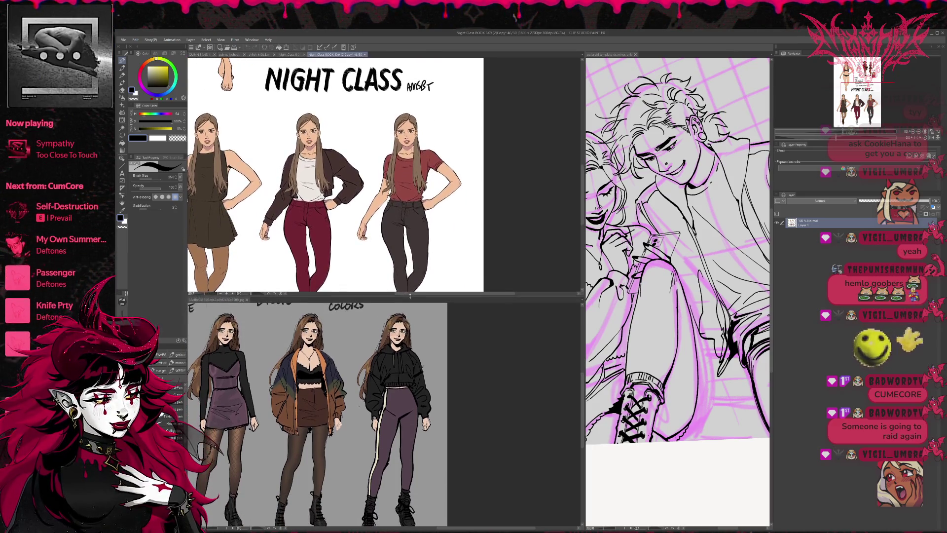
scroll(433, 359, "up", 2)
scroll(439, 345, "up", 3)
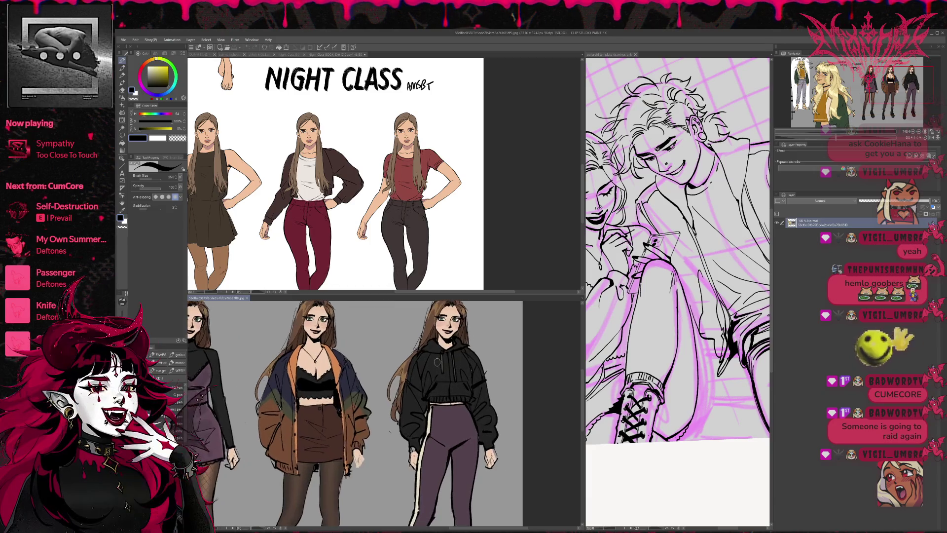
left_click(393, 209)
scroll(393, 209, "up", 5)
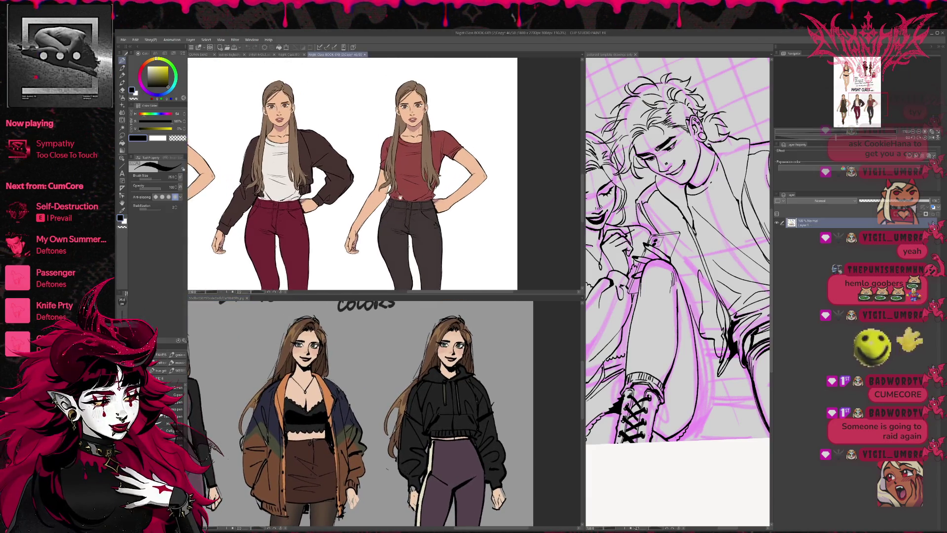
scroll(456, 316, "down", 4)
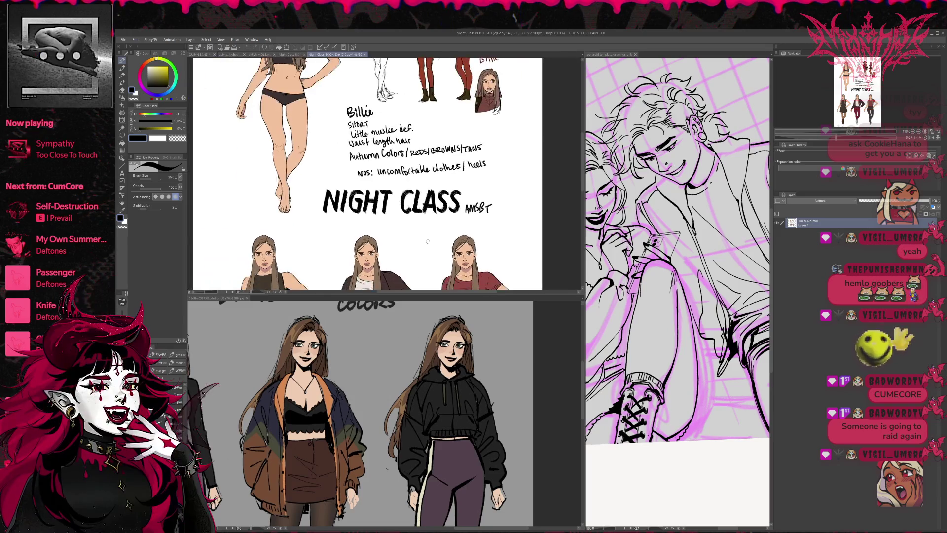
left_click(405, 347)
scroll(405, 347, "down", 2)
scroll(405, 348, "down", 2)
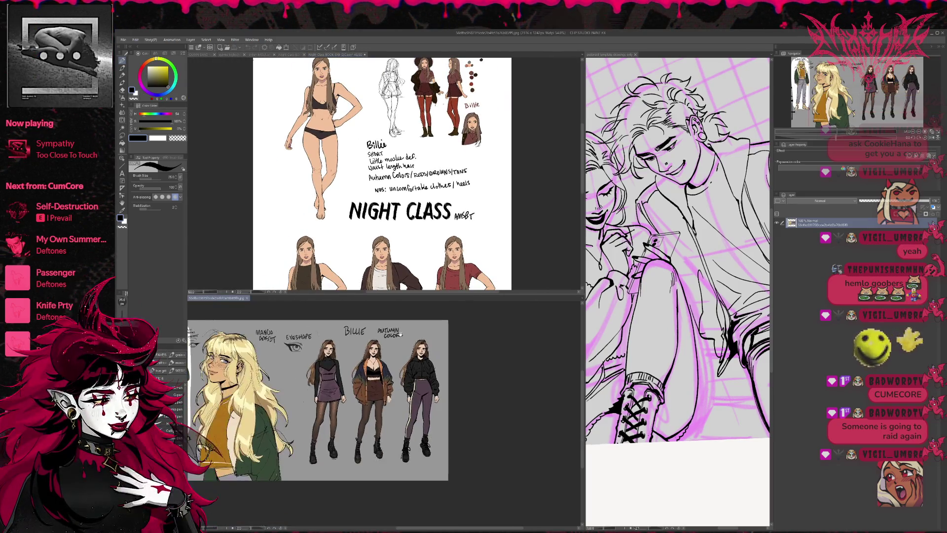
scroll(406, 352, "up", 4)
scroll(406, 356, "up", 3)
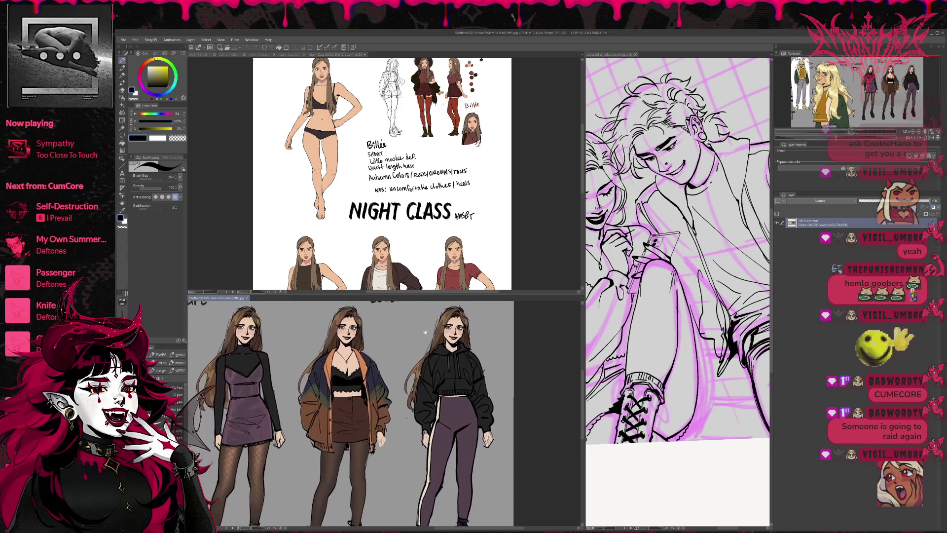
left_click(375, 161)
left_click_drag(376, 161, 359, 276)
scroll(428, 210, "up", 5)
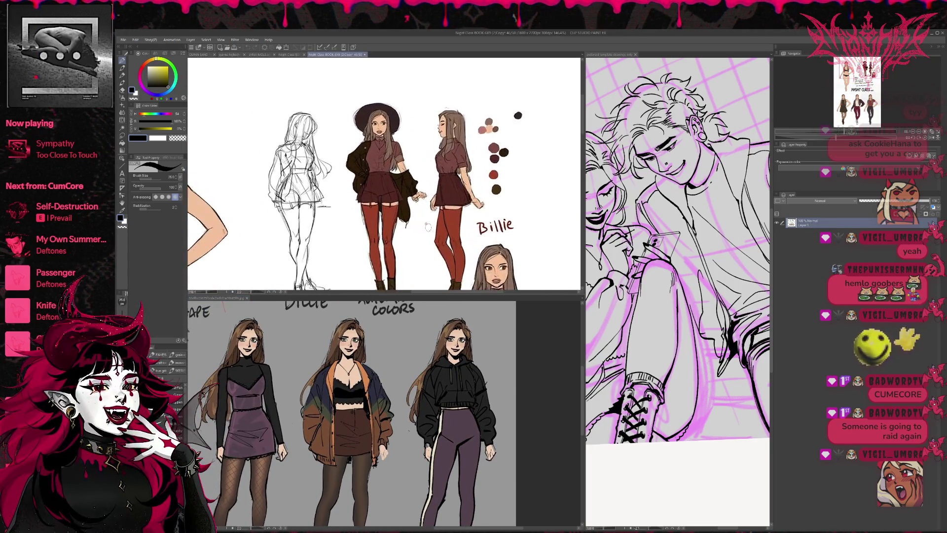
mouse_move(444, 236)
left_mouse_down()
mouse_move(419, 204)
mouse_move(410, 169)
left_mouse_up()
scroll(419, 203, "down", 1)
left_click(399, 345)
scroll(400, 344, "down", 1)
scroll(400, 345, "down", 3)
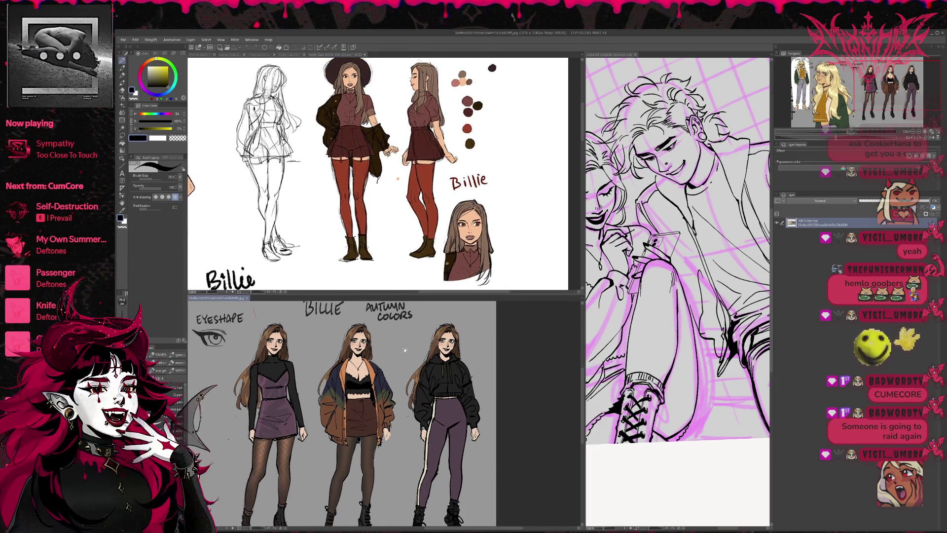
scroll(420, 338, "up", 2)
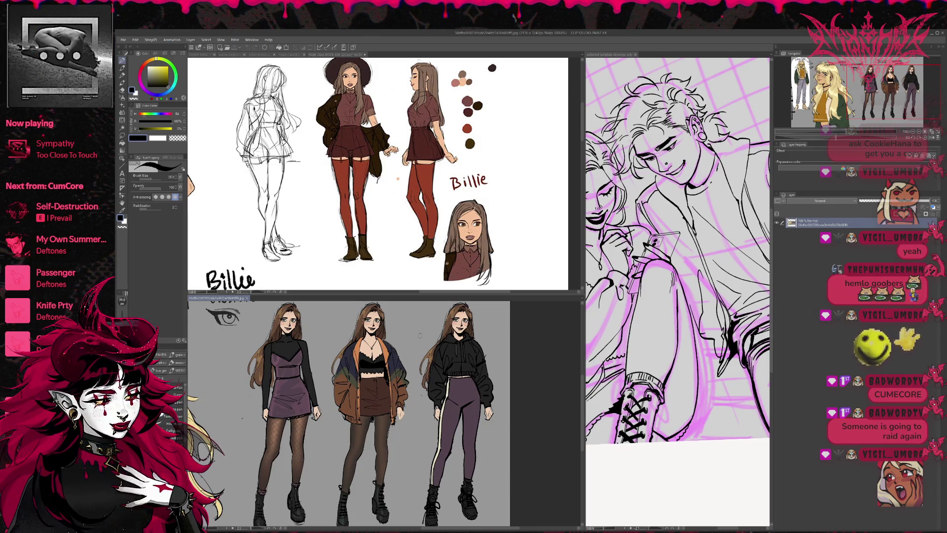
left_click(427, 212)
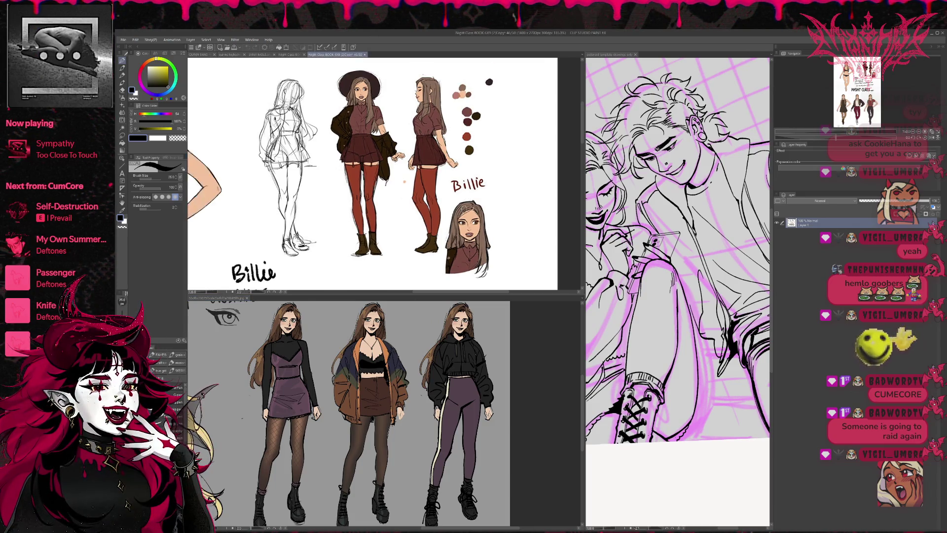
scroll(448, 188, "up", 1)
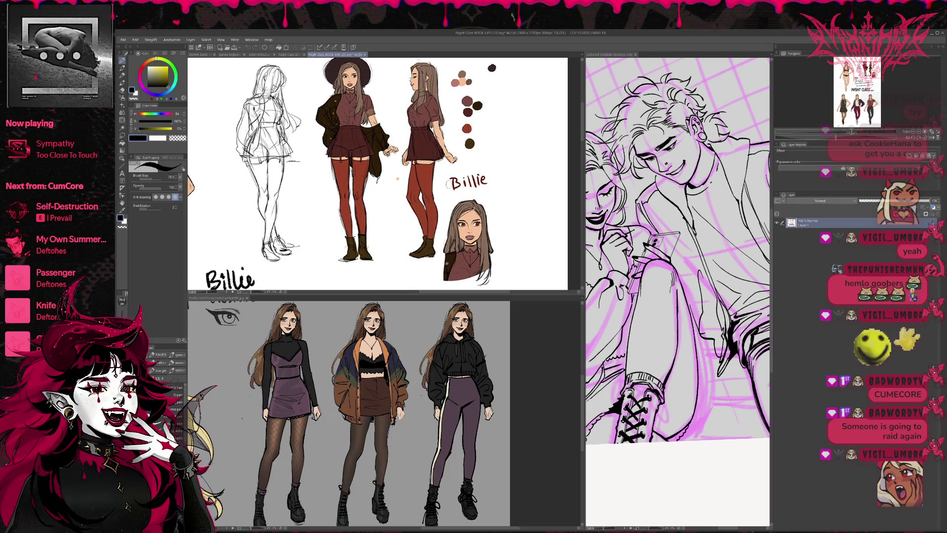
scroll(448, 127, "up", 2)
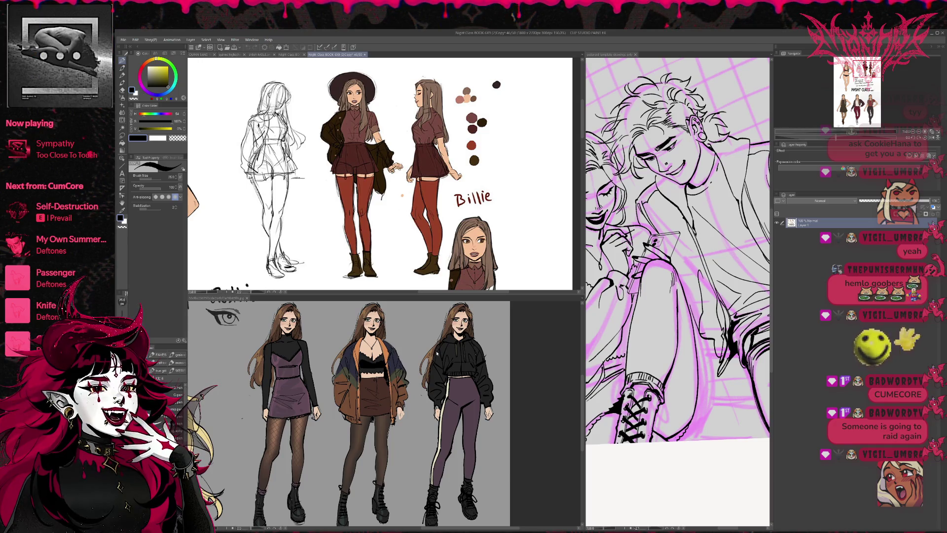
left_click(520, 356)
scroll(519, 356, "up", 3)
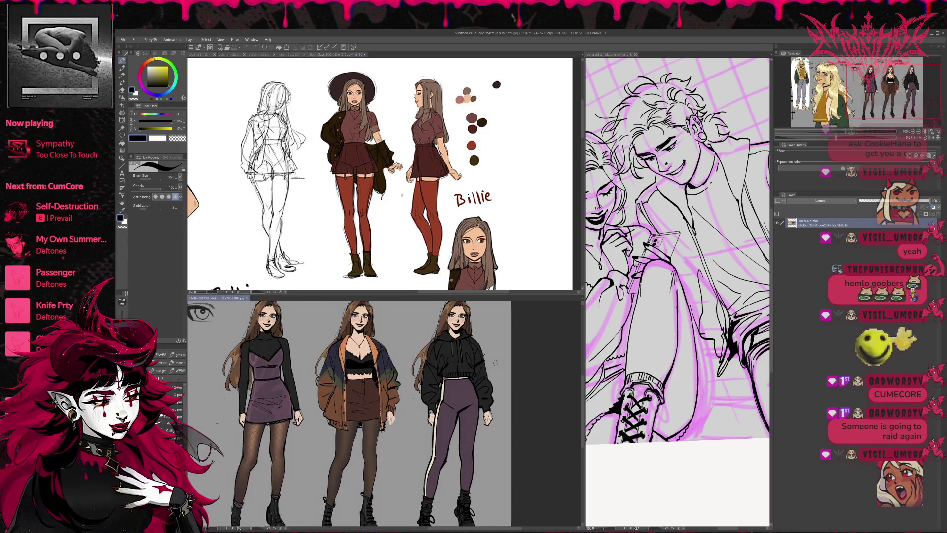
scroll(494, 345, "down", 2)
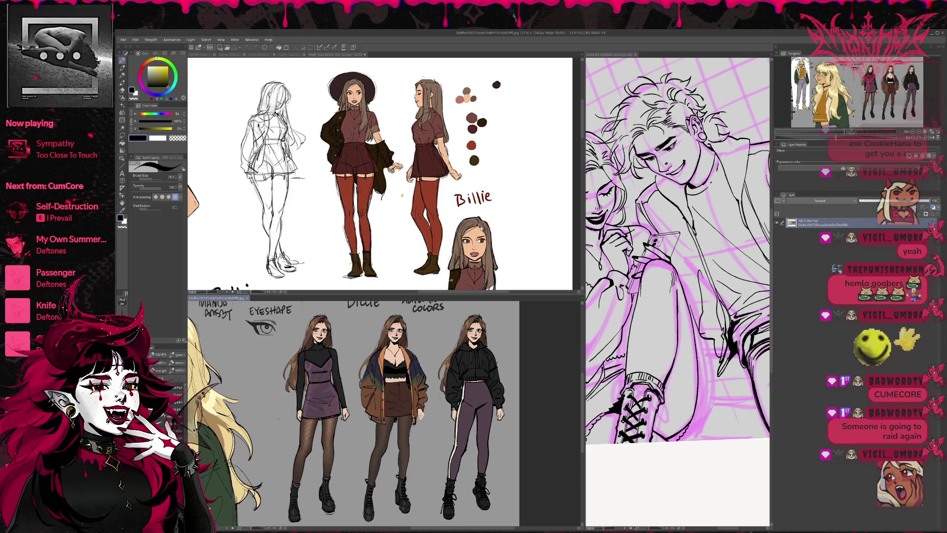
left_click(436, 210)
scroll(437, 210, "up", 3)
scroll(436, 210, "down", 4)
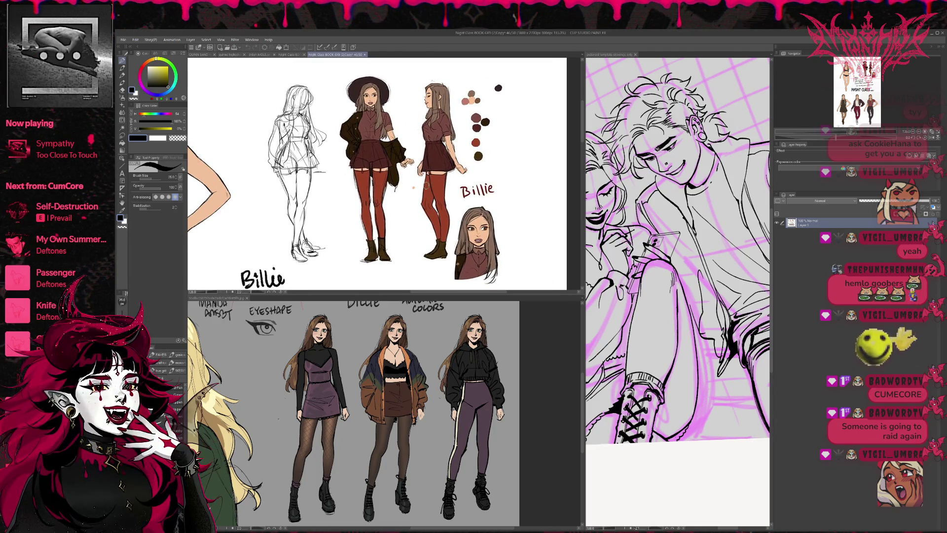
scroll(437, 207, "up", 1)
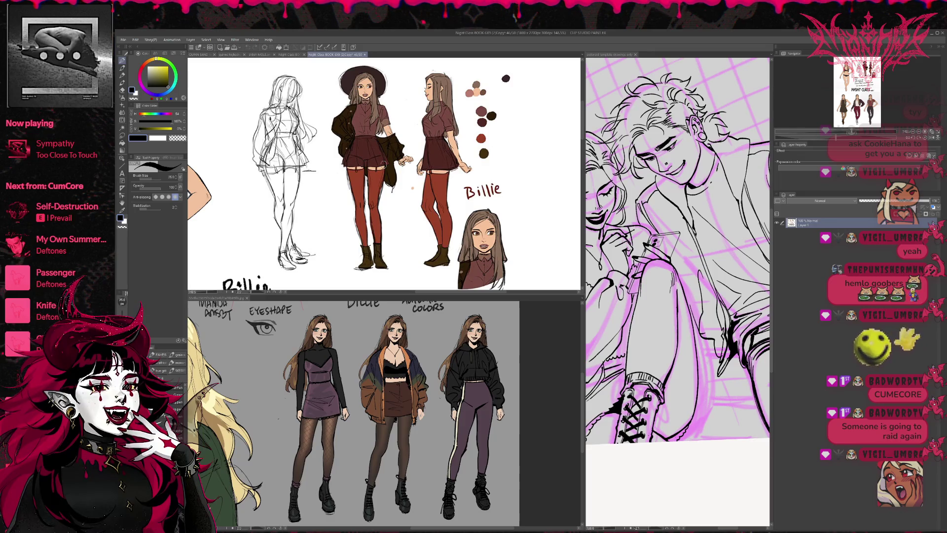
scroll(383, 162, "down", 2)
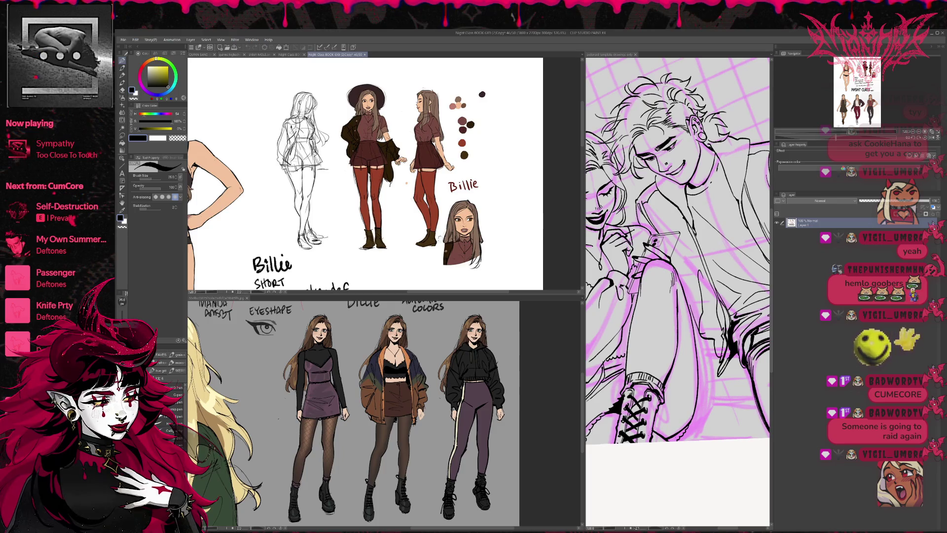
left_click(551, 340)
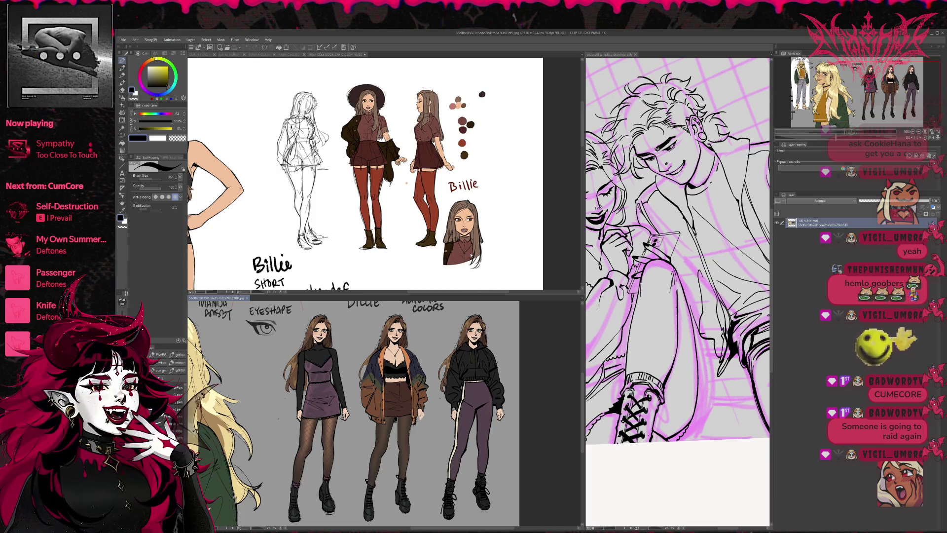
left_click(473, 289)
scroll(473, 289, "down", 3)
left_click_drag(473, 290, 433, 212)
left_click_drag(305, 414, 345, 419)
scroll(345, 415, "down", 3)
left_click(457, 247)
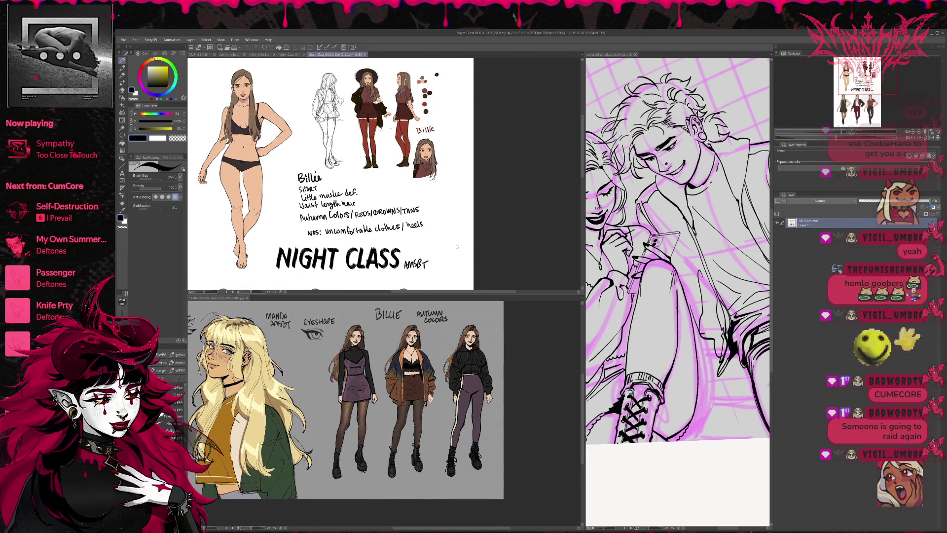
scroll(456, 247, "down", 2)
left_click(290, 54)
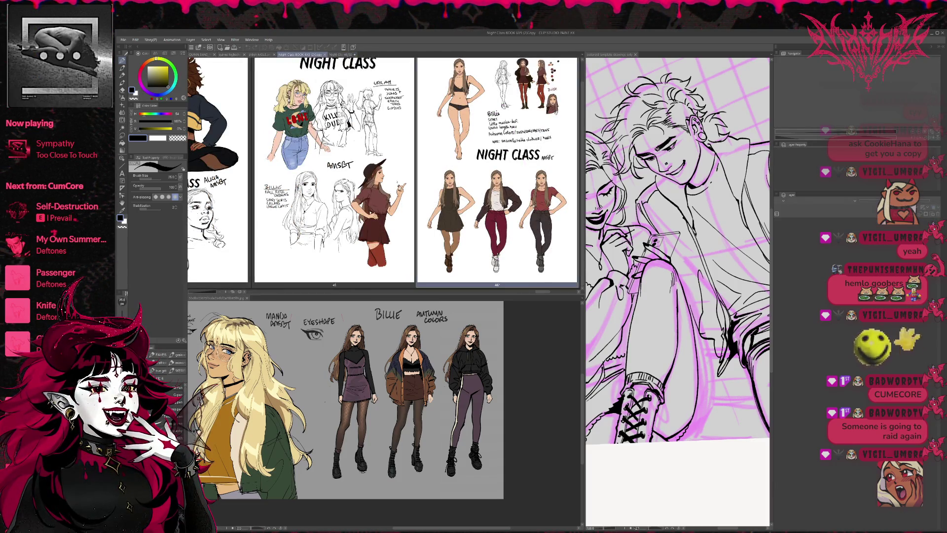
scroll(418, 279, "up", 1)
scroll(419, 279, "down", 1)
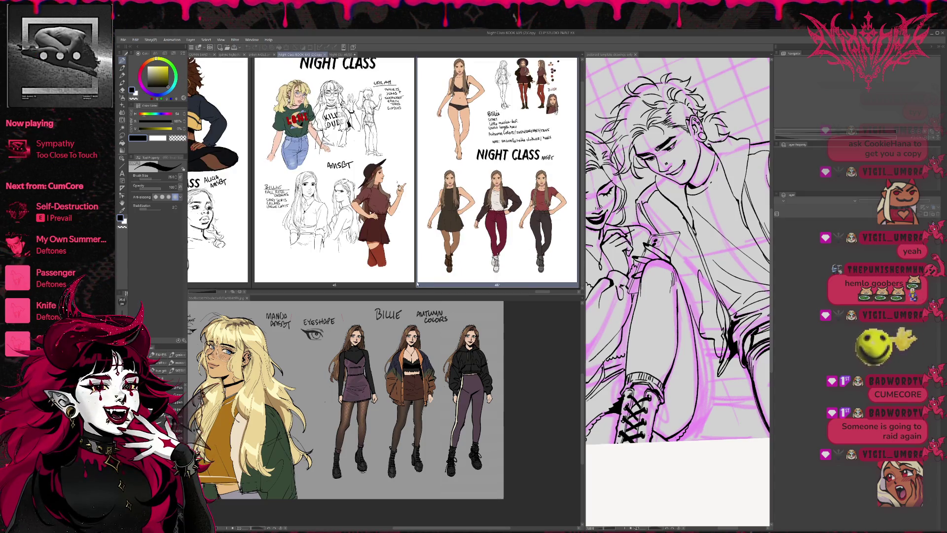
scroll(418, 280, "up", 1)
scroll(356, 194, "down", 1)
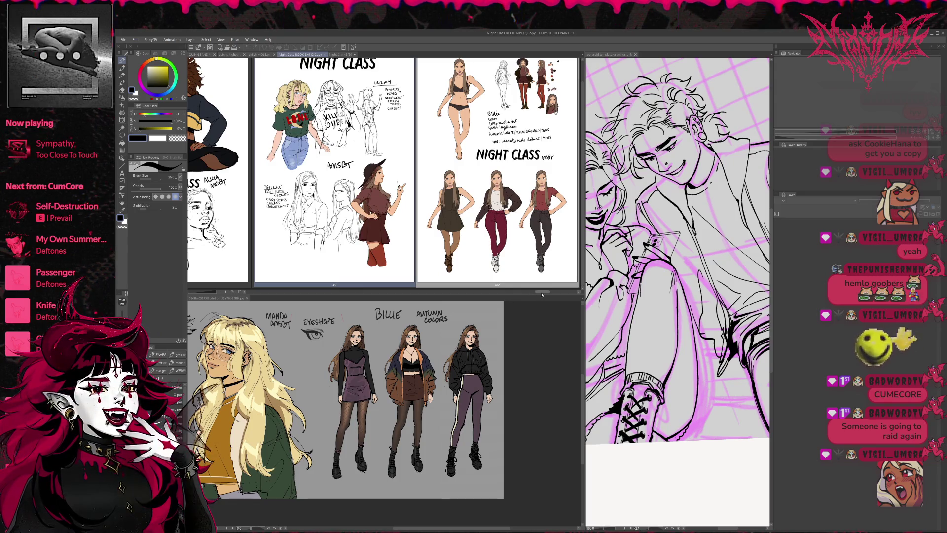
mouse_move(543, 293)
left_mouse_down()
mouse_move(519, 290)
mouse_move(572, 293)
mouse_move(554, 295)
left_mouse_up()
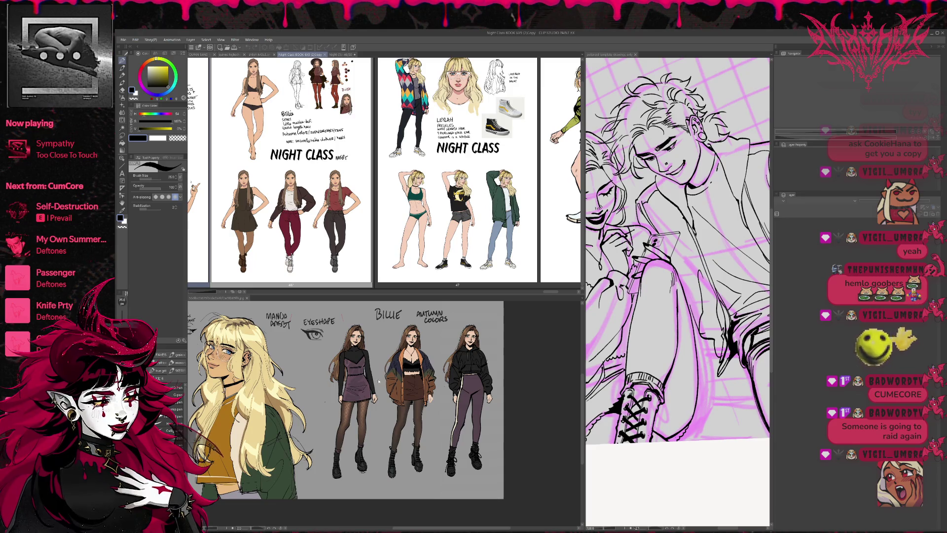
left_click(523, 384)
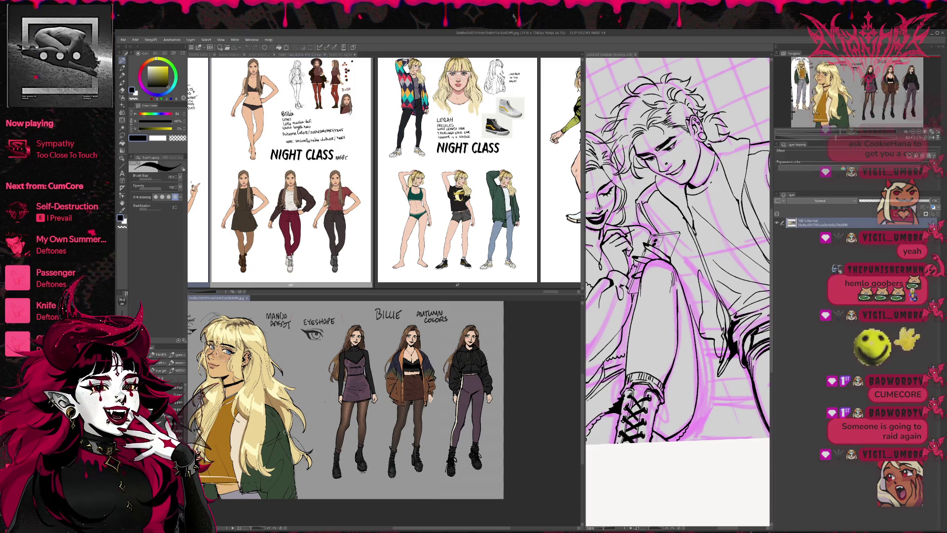
scroll(281, 404, "down", 1)
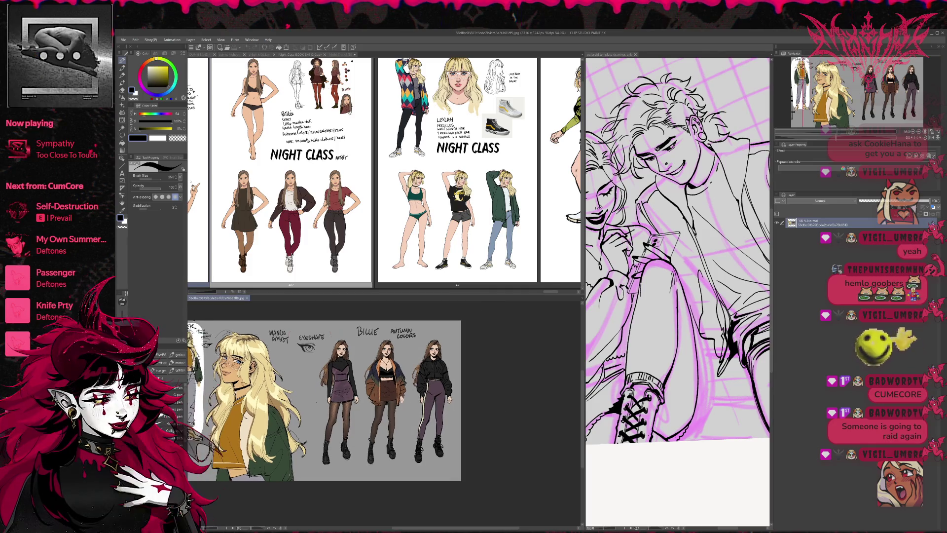
scroll(298, 410, "up", 2)
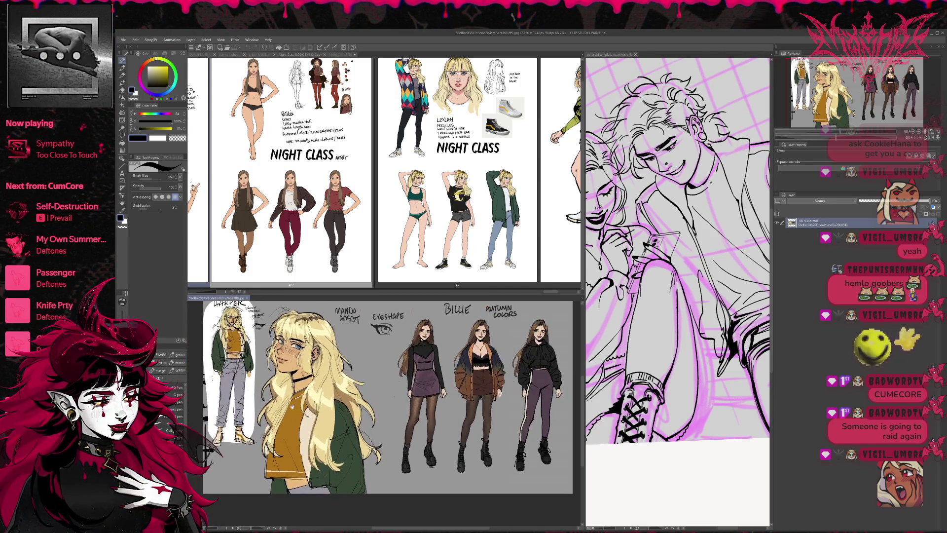
left_click_drag(297, 410, 315, 416)
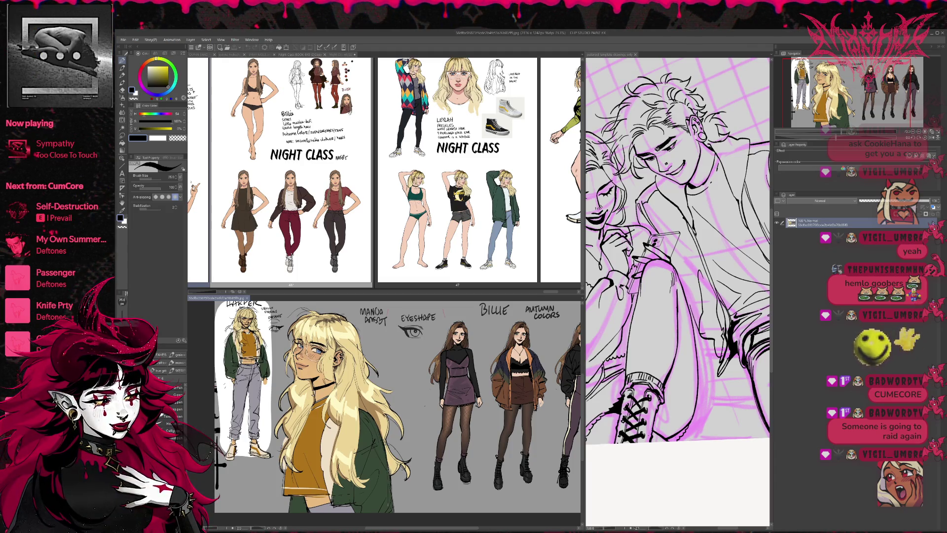
left_click(433, 290)
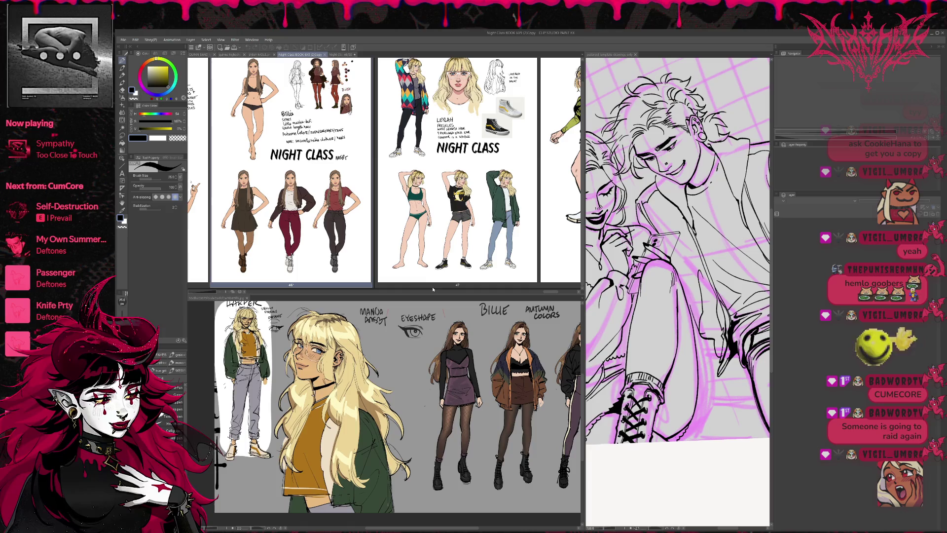
scroll(552, 294, "right", 5)
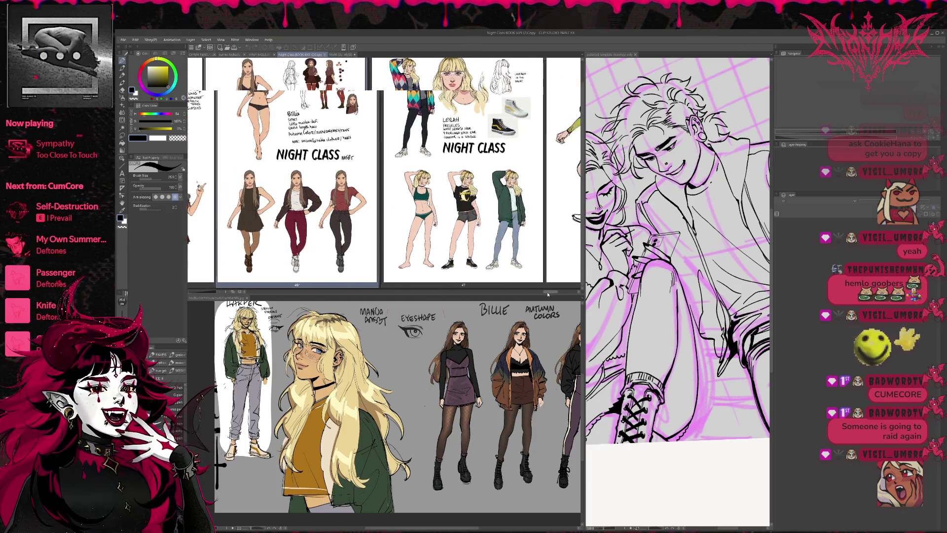
left_click_drag(556, 295, 526, 296)
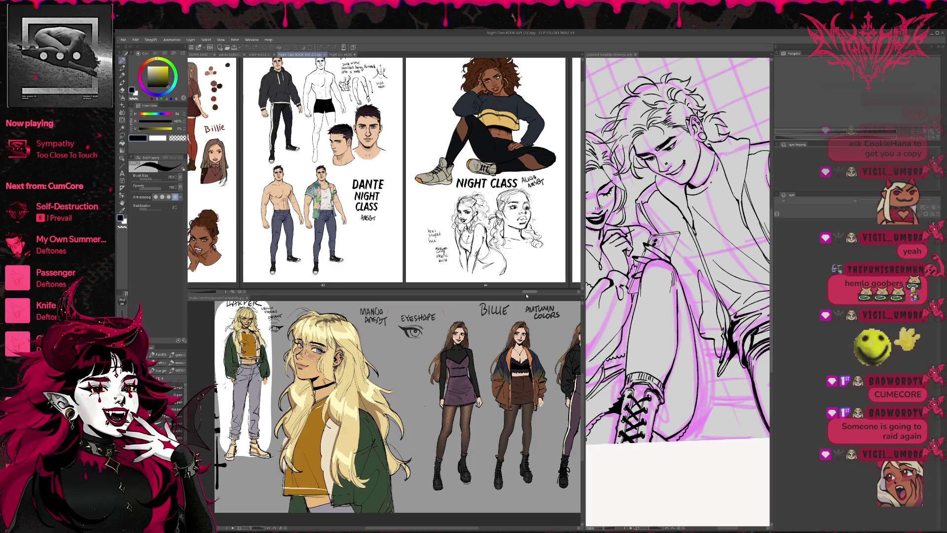
left_click_drag(526, 296, 526, 296)
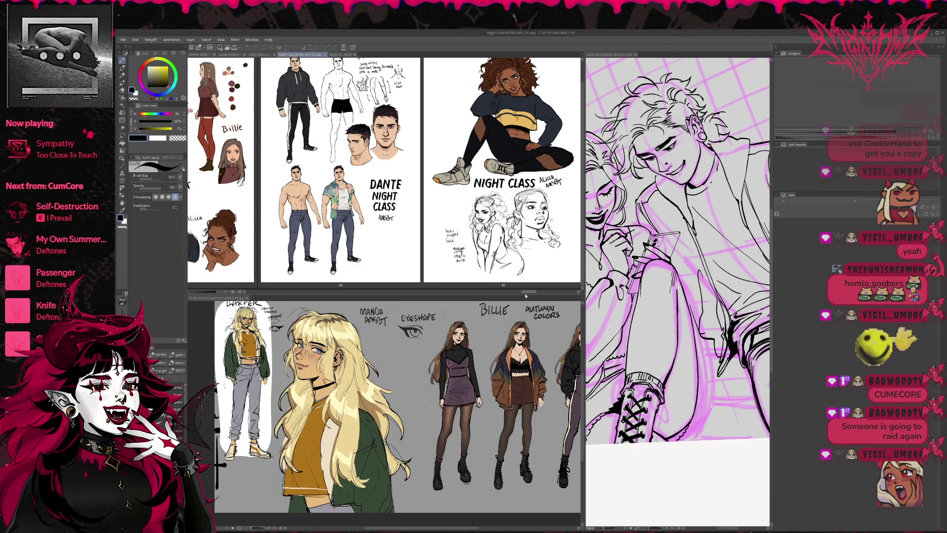
Step: Activate the lower view and close the dante alicia draws.psd document
left_click(232, 293)
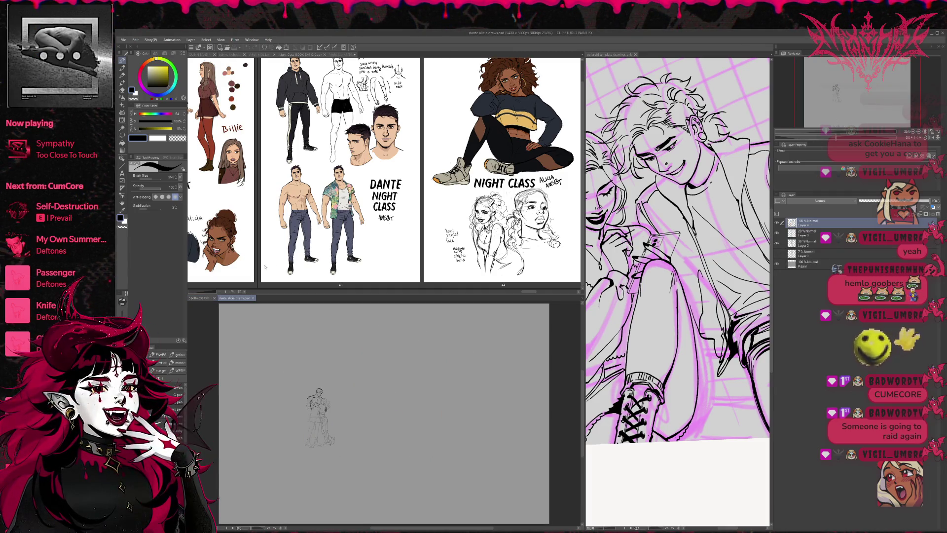
left_click(253, 298)
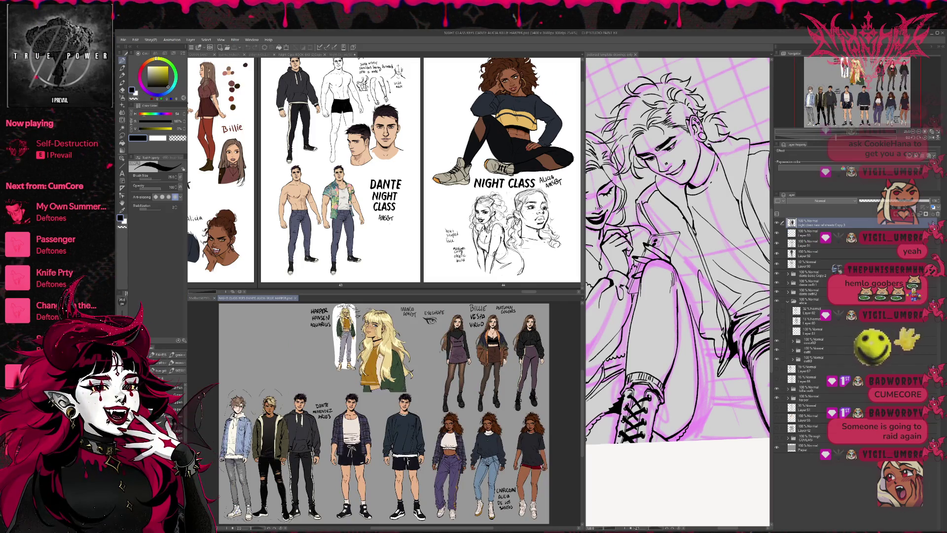
Step: Make the lower reference view taller and widen the reference views beside the drawing
left_click_drag(384, 295, 384, 220)
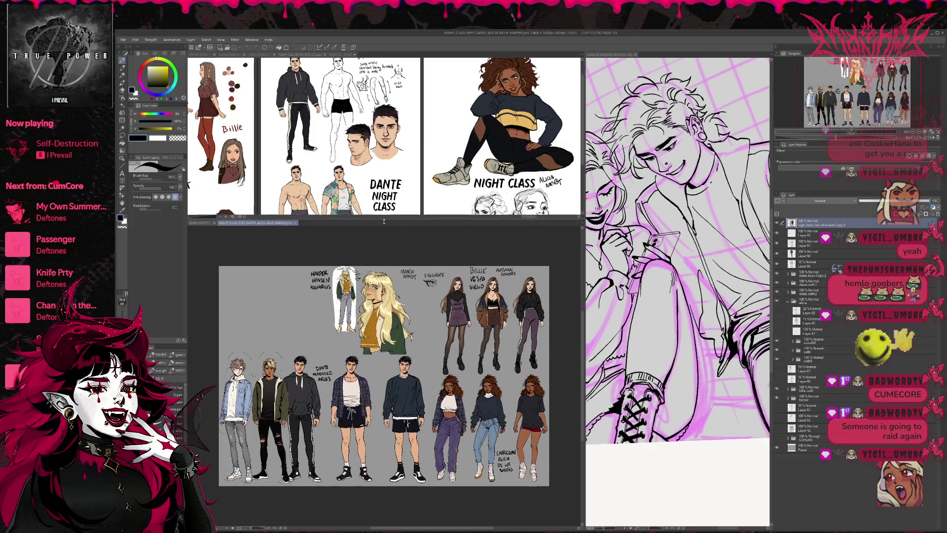
scroll(513, 328, "up", 5)
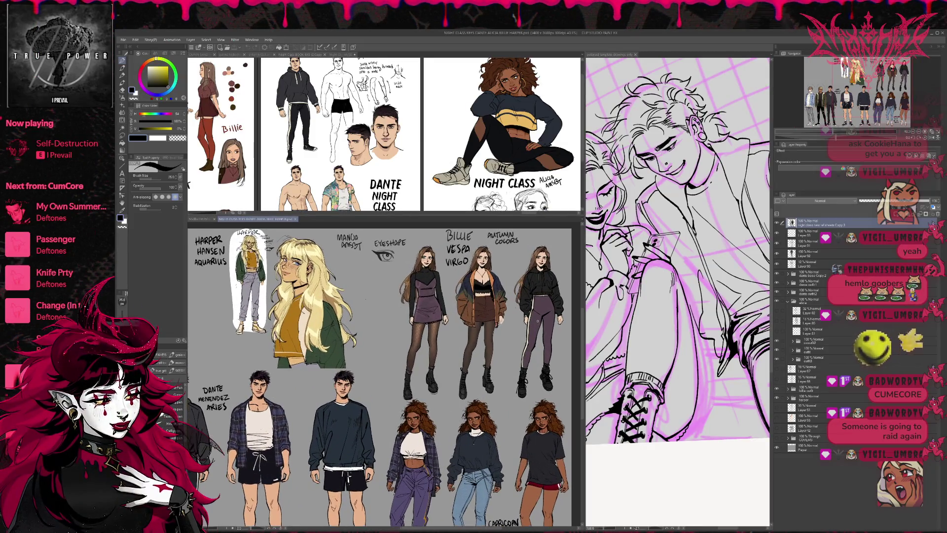
scroll(568, 292, "down", 3)
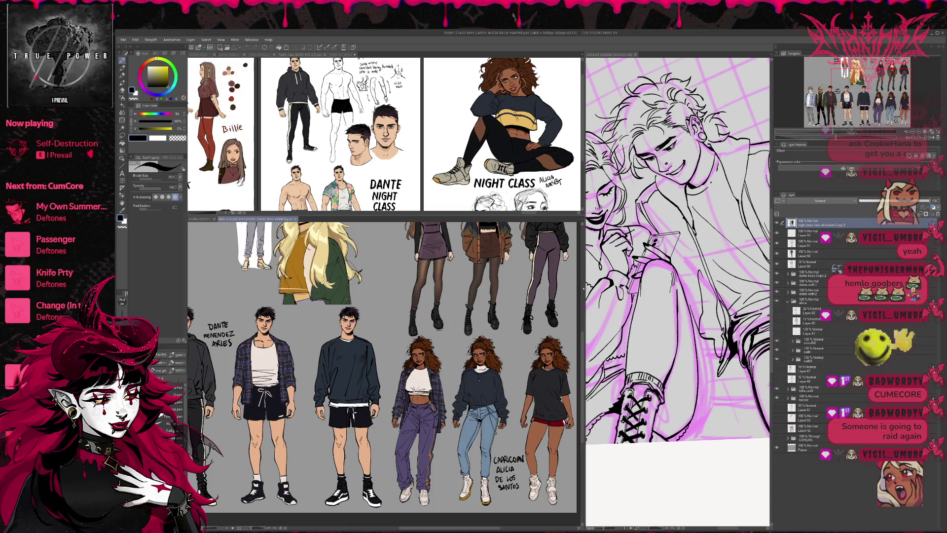
left_click_drag(584, 292, 690, 292)
scroll(608, 385, "up", 2)
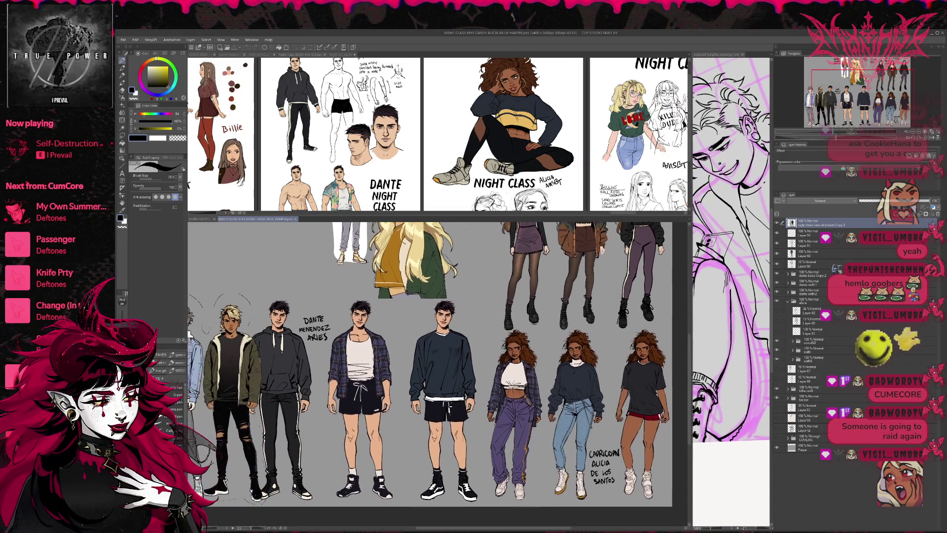
Step: Zoom and pan the character sheet so the figures are centred from head to shoes
left_click_drag(611, 364, 594, 367)
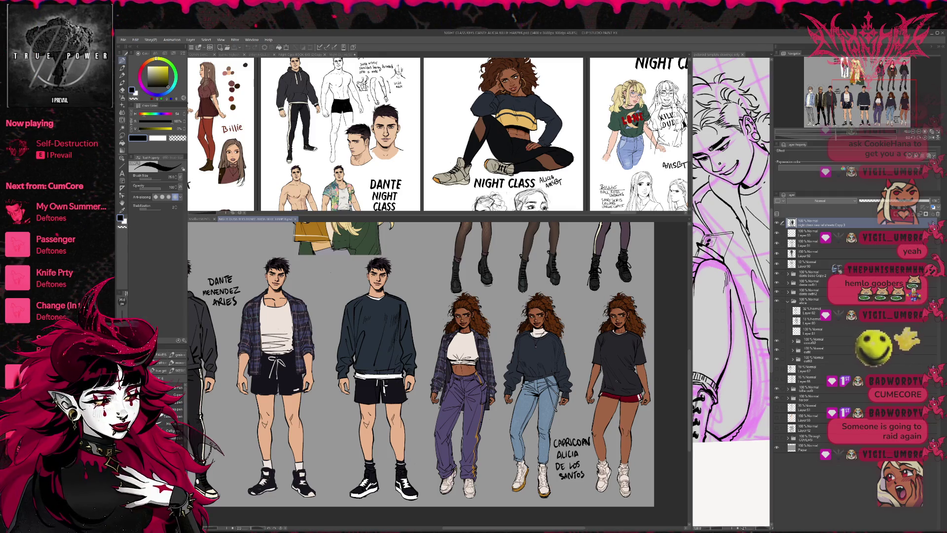
scroll(617, 380, "up", 1)
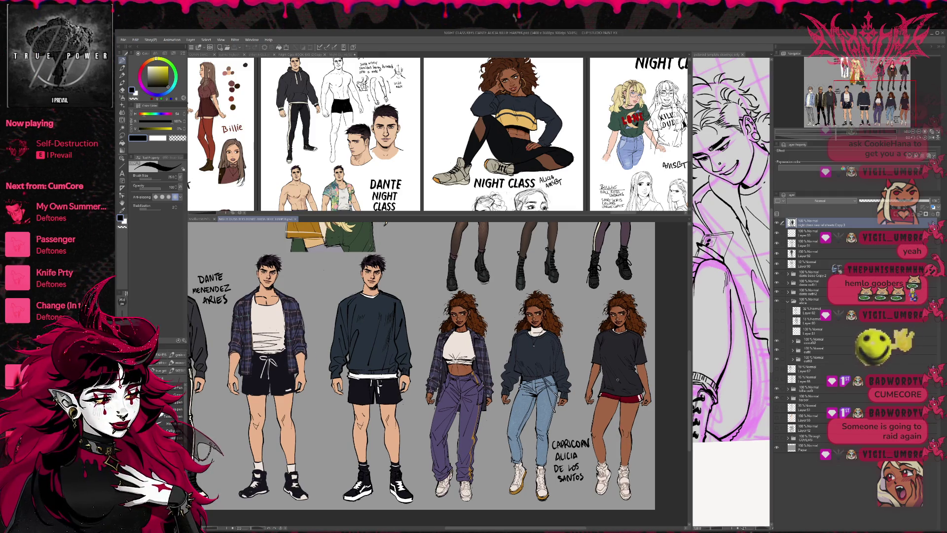
scroll(618, 379, "up", 1)
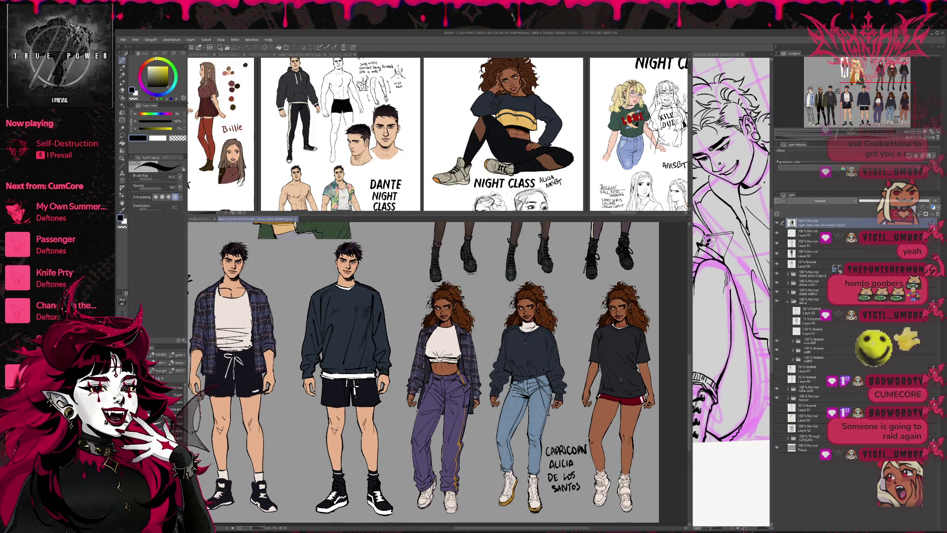
scroll(627, 376, "down", 1)
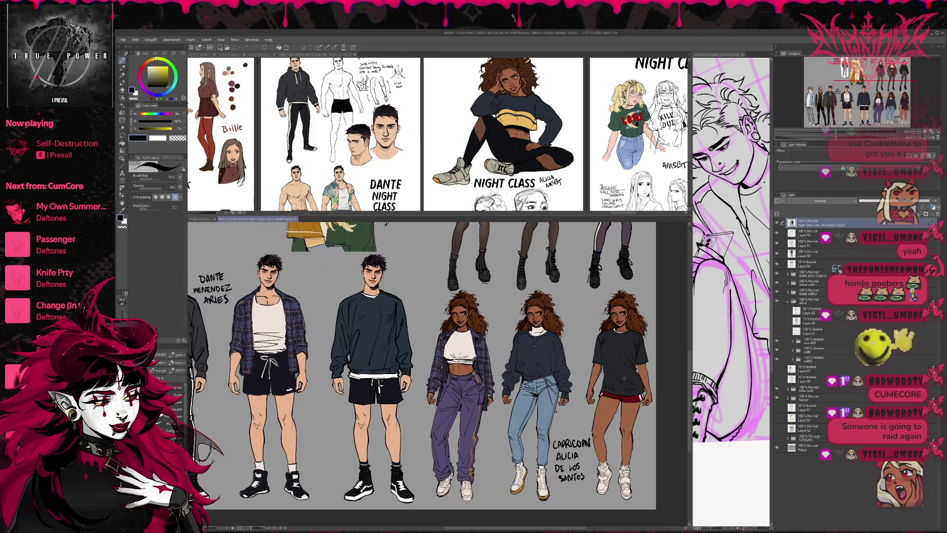
mouse_move(533, 257)
left_mouse_down()
mouse_move(538, 434)
mouse_move(563, 365)
left_mouse_up()
scroll(563, 366, "down", 3)
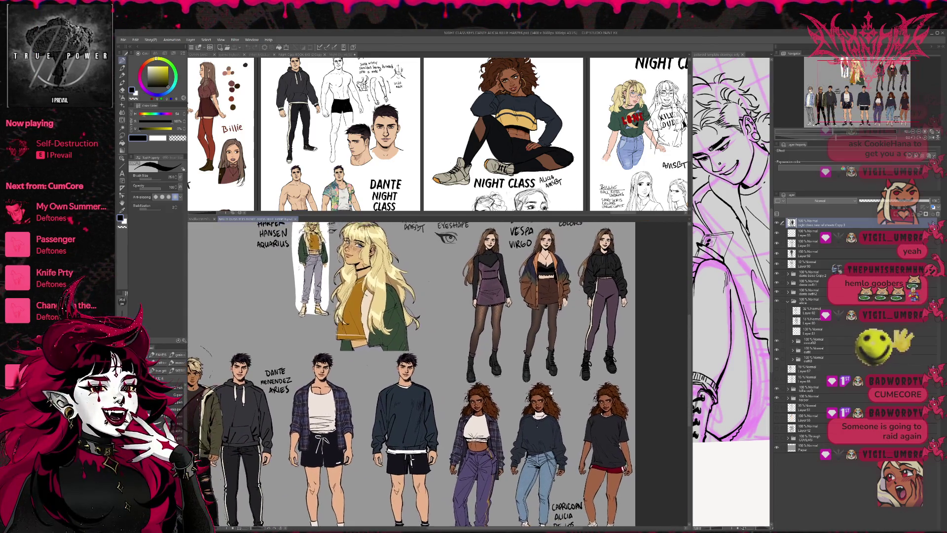
mouse_move(492, 355)
left_mouse_down()
mouse_move(496, 382)
mouse_move(502, 312)
mouse_move(511, 404)
left_mouse_up()
mouse_move(423, 428)
left_mouse_down()
mouse_move(423, 383)
mouse_move(489, 376)
mouse_move(461, 427)
mouse_move(440, 365)
mouse_move(474, 353)
left_mouse_up()
Step: Show the Harper and Billie autumn-colours outfit sheet in the lower reference view
scroll(497, 393, "down", 3)
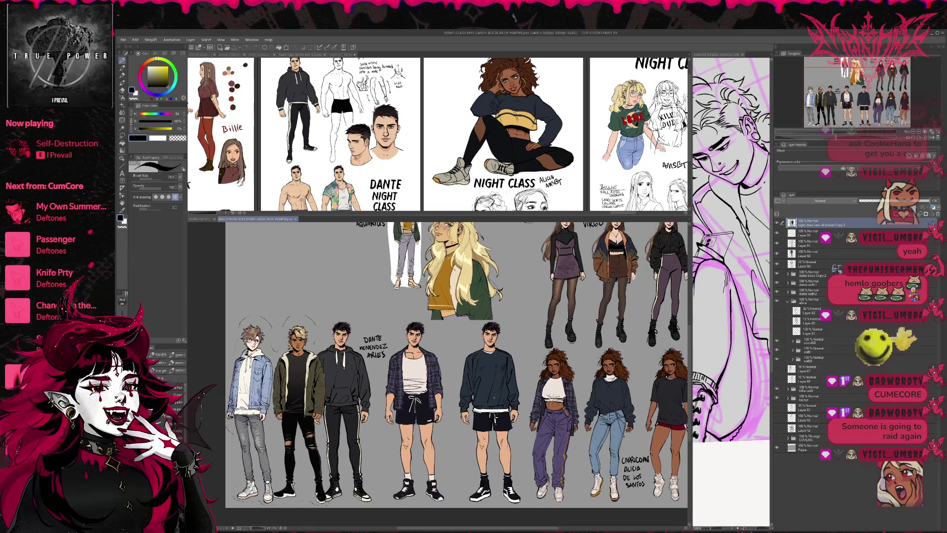
scroll(481, 418, "up", 1)
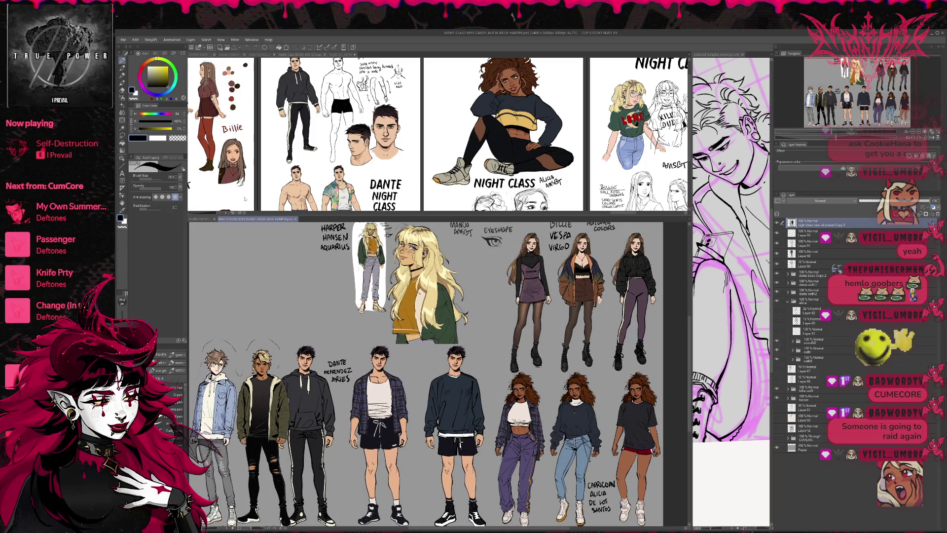
left_click(200, 219)
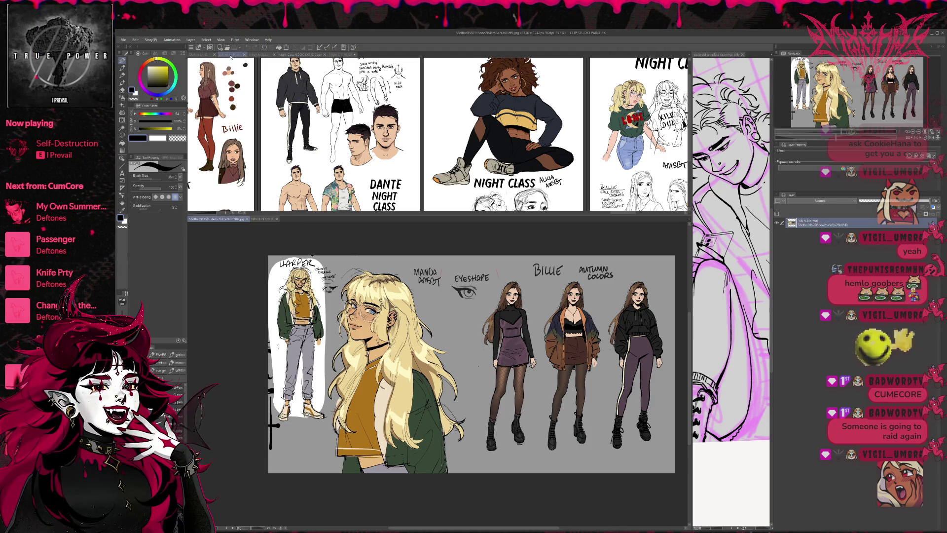
Step: Flip through the upper view's documents to the Night Class book
left_click(262, 55)
left_click(280, 55)
left_click(200, 55)
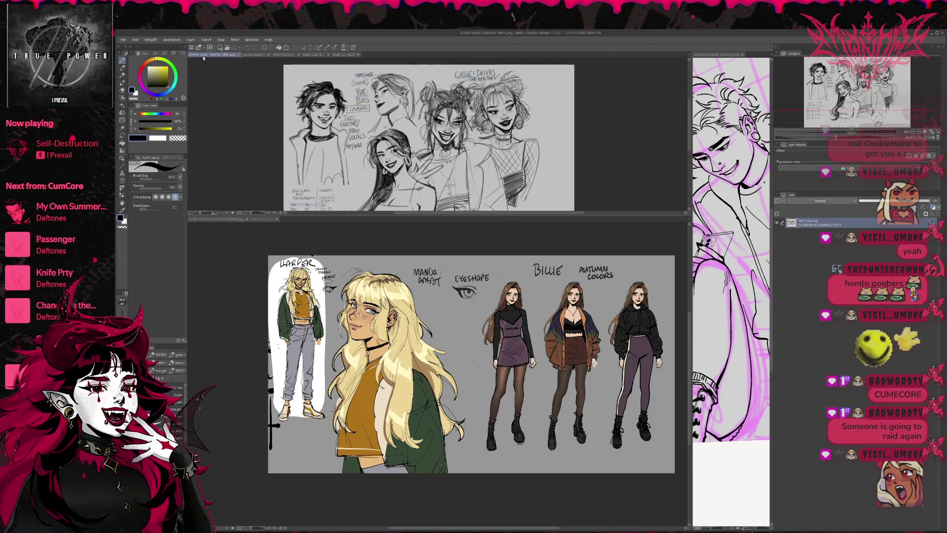
left_click(284, 54)
left_click(322, 54)
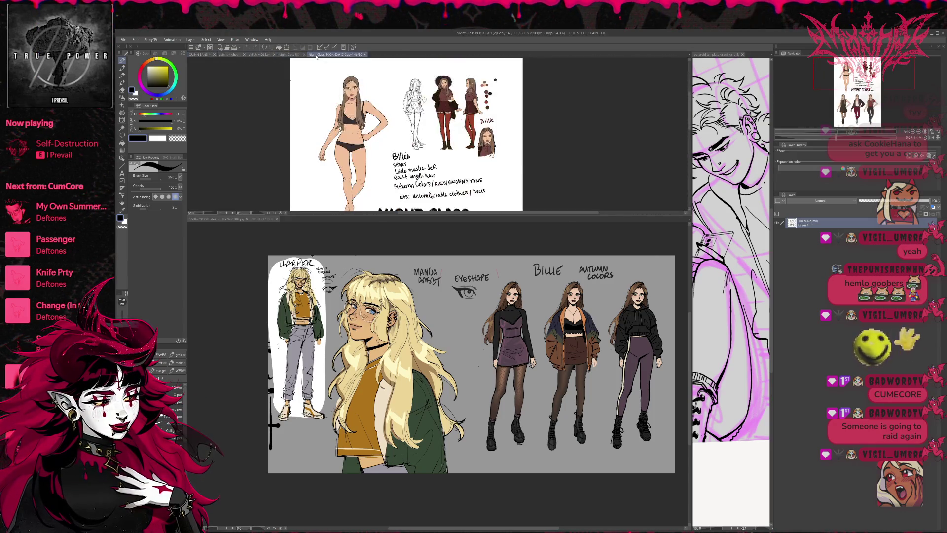
left_click(296, 55)
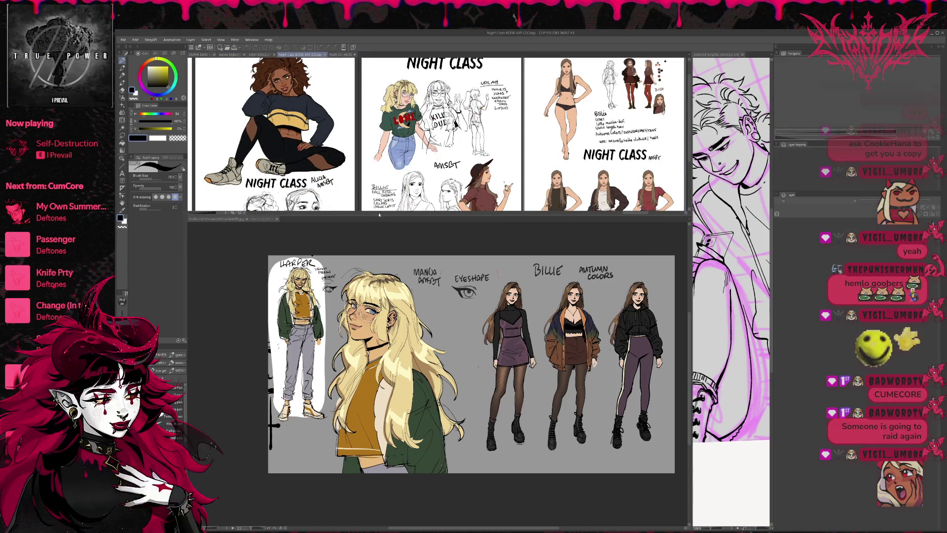
Step: Make the book view much taller and shrink the page thumbnails to show the whole book
scroll(339, 140, "down", 3)
scroll(340, 140, "up", 4)
left_click_drag(393, 215, 393, 466)
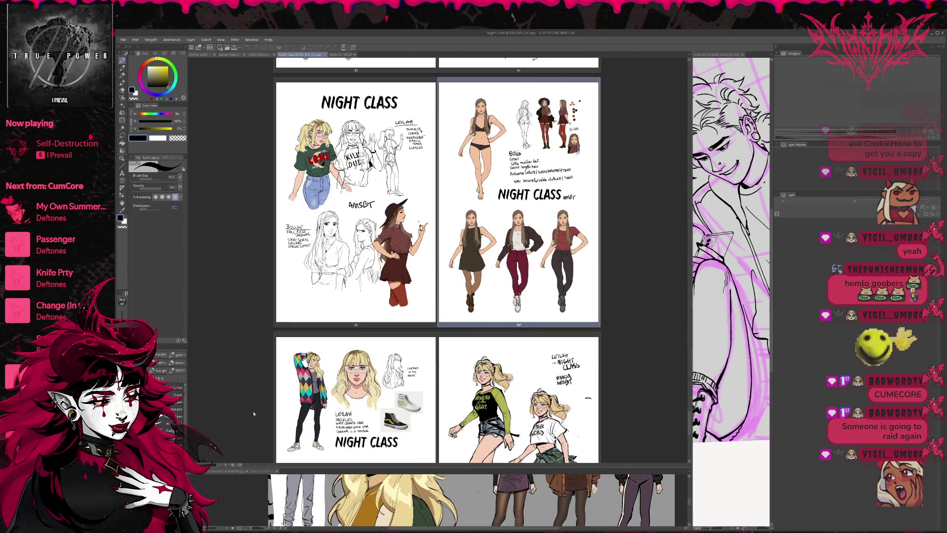
left_click(221, 466)
left_click(221, 465)
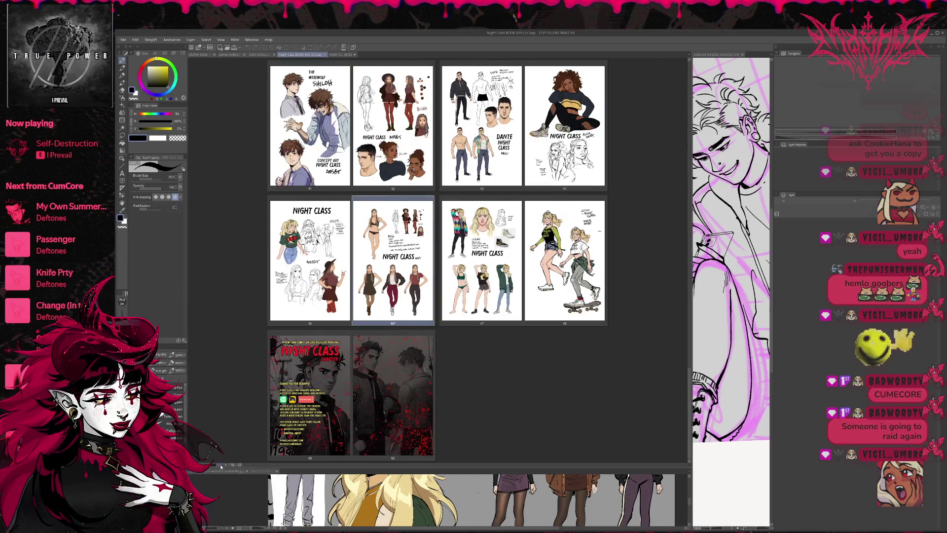
left_click(221, 465)
Step: Scroll the page overview and open page 46, Billie's character sheet
scroll(437, 259, "up", 5)
scroll(465, 394, "up", 2)
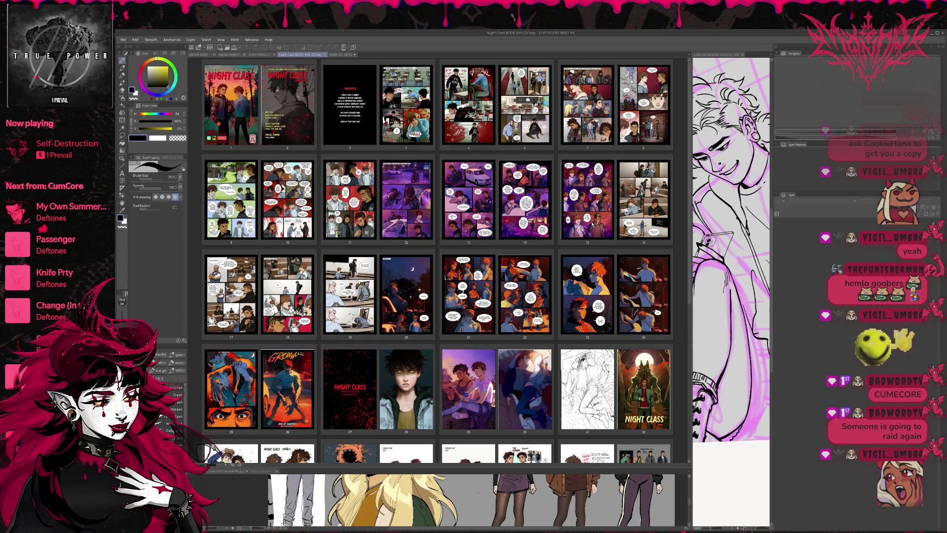
scroll(362, 235, "down", 3)
scroll(437, 260, "down", 5)
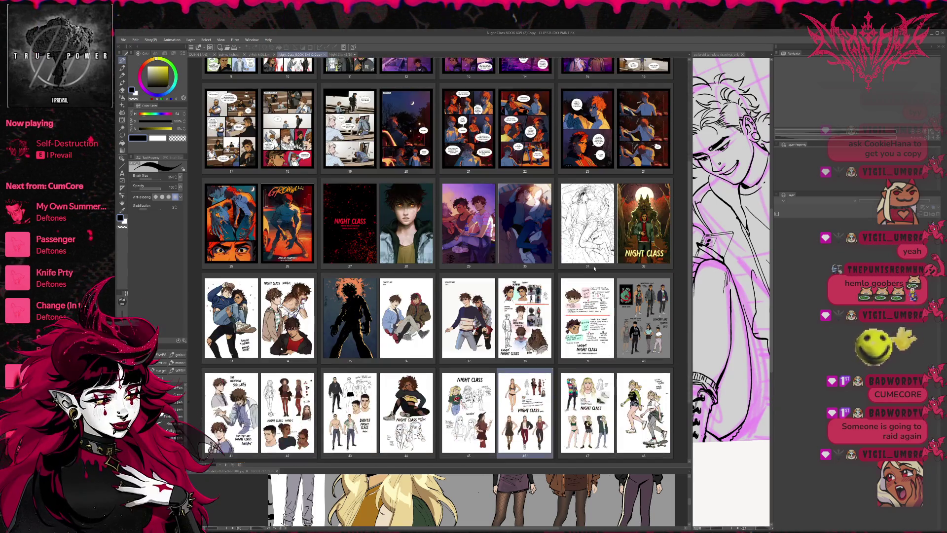
scroll(437, 260, "up", 6)
scroll(599, 291, "up", 2)
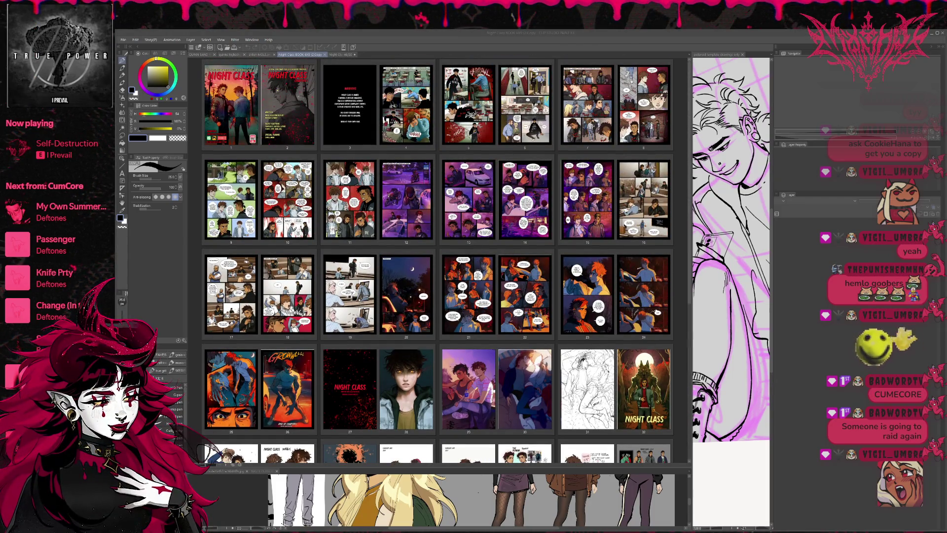
scroll(524, 320, "down", 7)
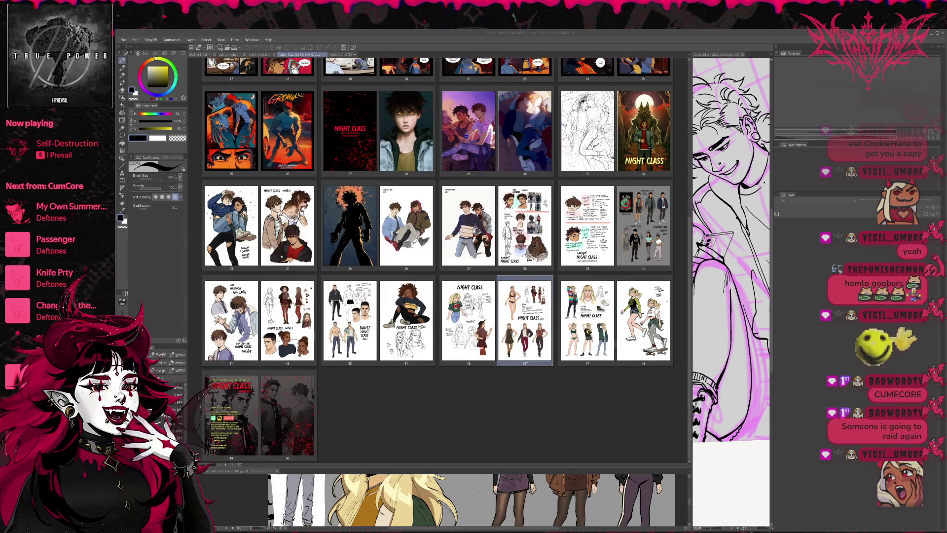
double_click(524, 321)
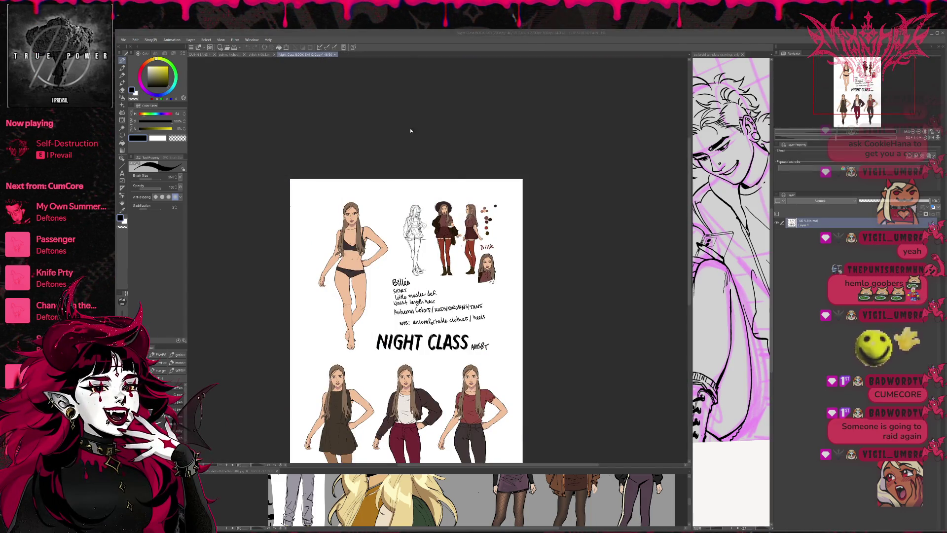
Step: Close the Night Class book page and browse the Page 14 comic
key("ctrl+w")
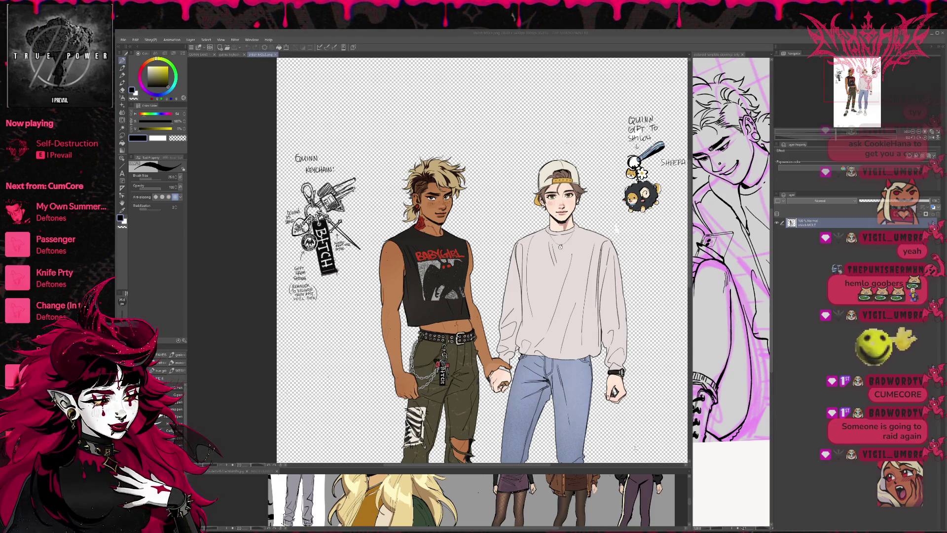
scroll(354, 351, "up", 5)
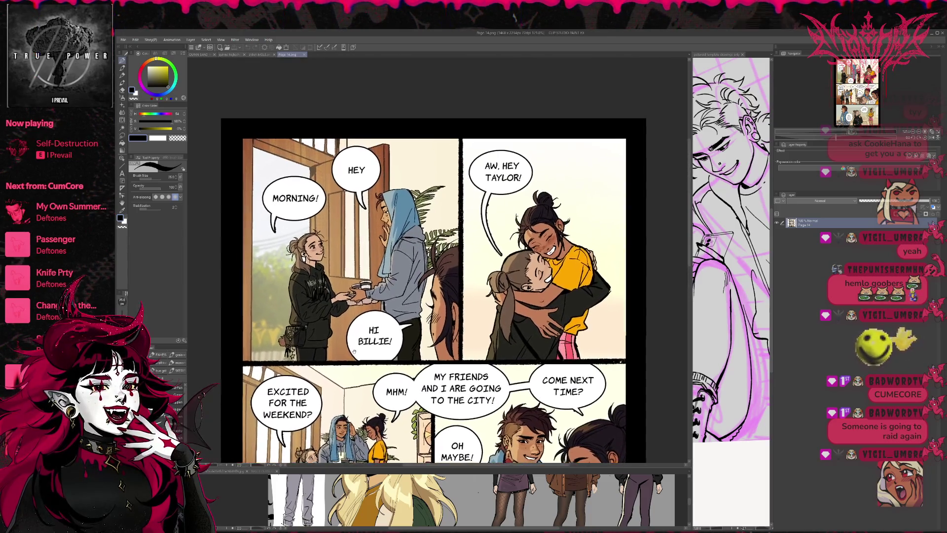
scroll(354, 351, "up", 4)
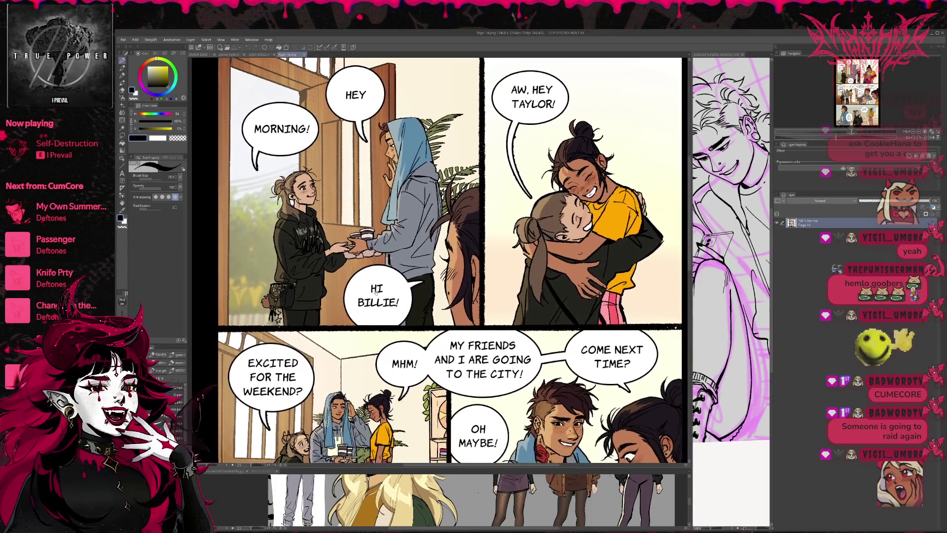
scroll(376, 293, "down", 1)
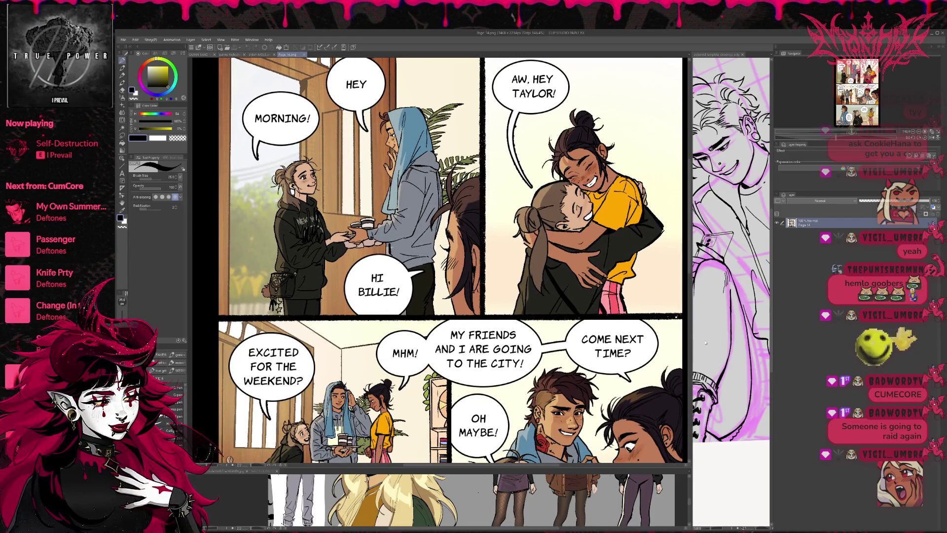
Step: Widen the lineart view, heighten the bottom reference view, and close the Page 14.png comic
mouse_move(690, 334)
left_mouse_down()
mouse_move(560, 343)
mouse_move(596, 347)
left_mouse_up()
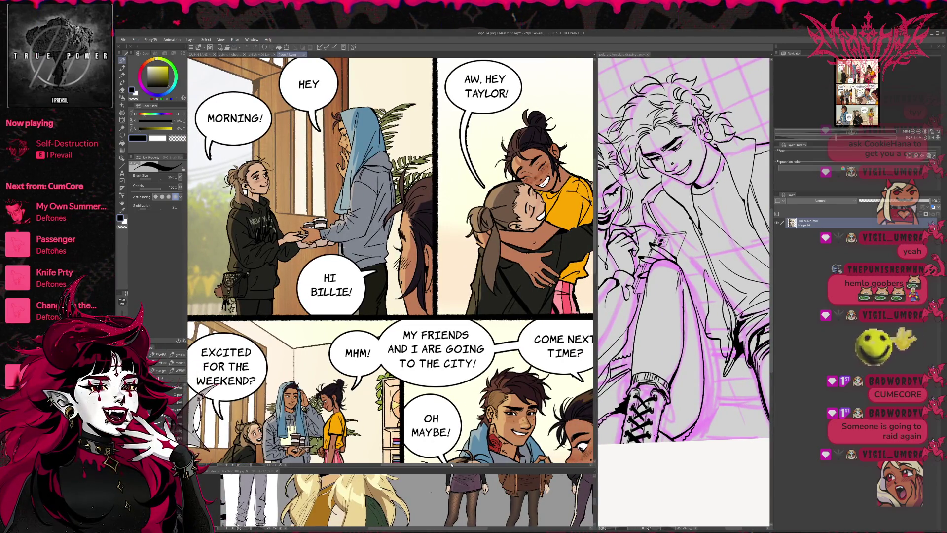
left_click_drag(469, 467, 469, 365)
scroll(421, 259, "down", 2)
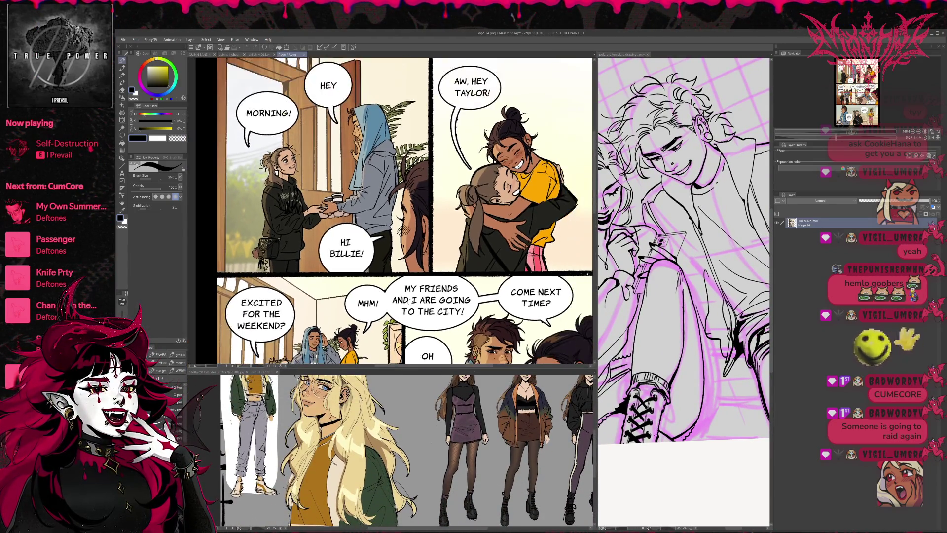
scroll(422, 259, "down", 3)
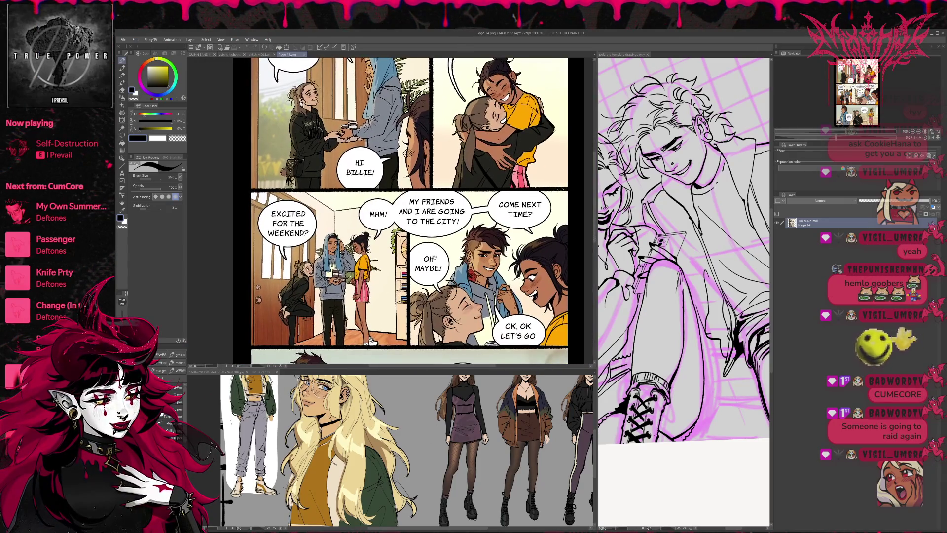
scroll(434, 261, "down", 2)
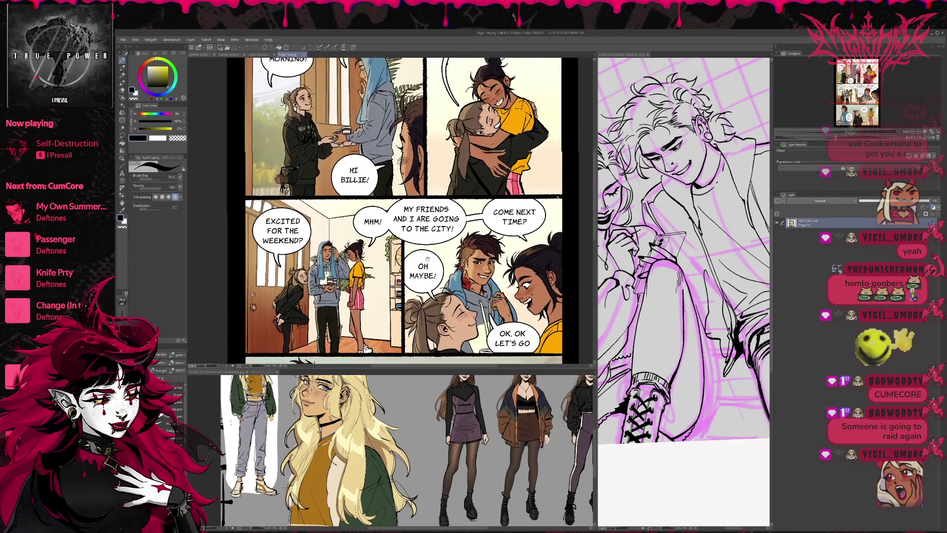
scroll(437, 249, "up", 2)
scroll(429, 286, "up", 3)
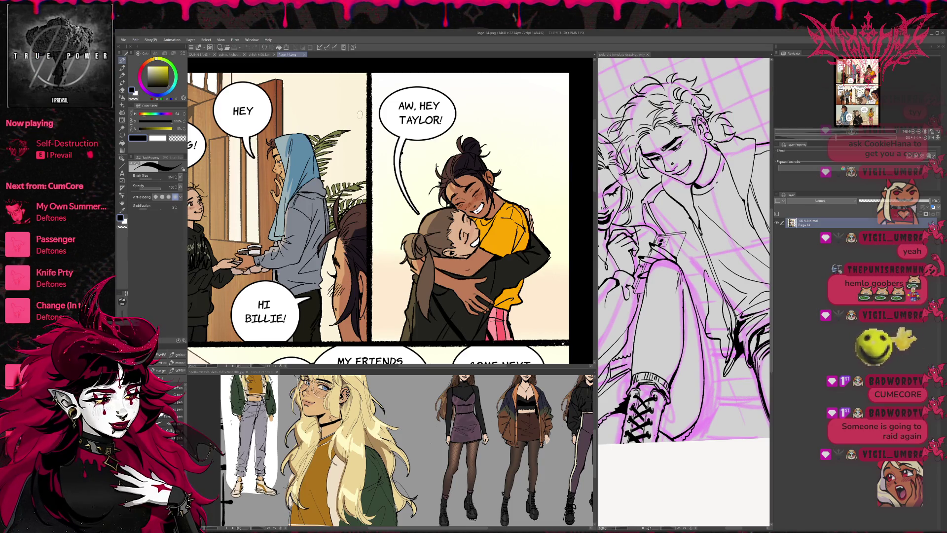
left_click(304, 55)
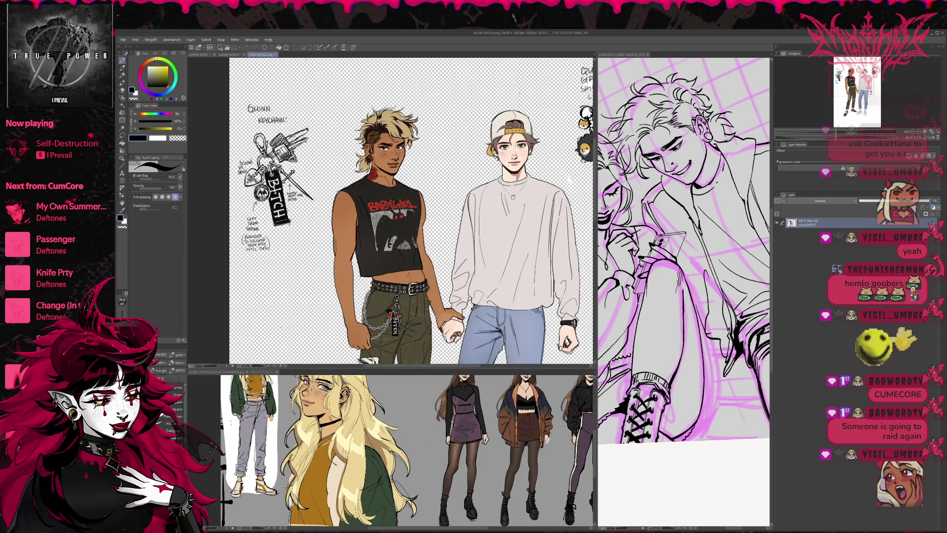
Step: Enlarge the lower pane with the NIGHT CLASS REFS sheet, zoomed in on the outfit lineup
left_click_drag(396, 368, 396, 187)
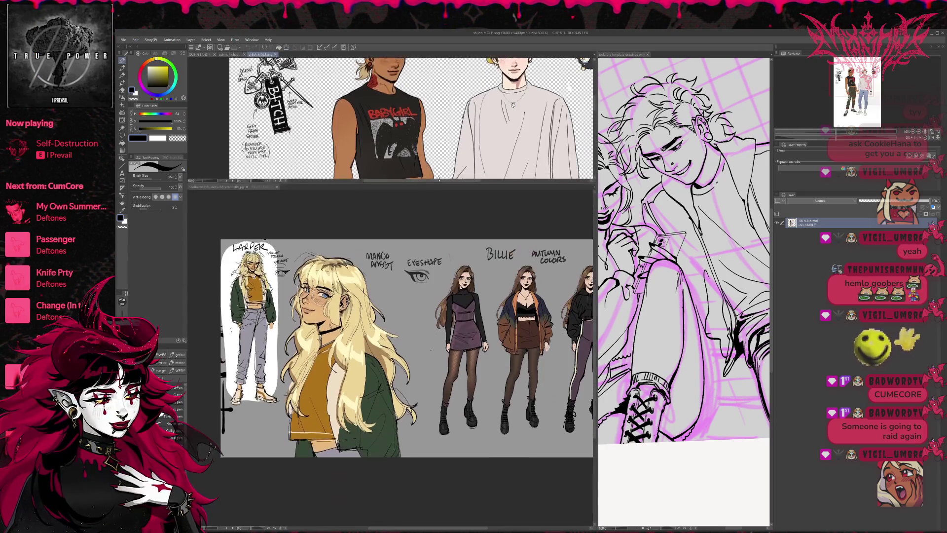
left_click(260, 190)
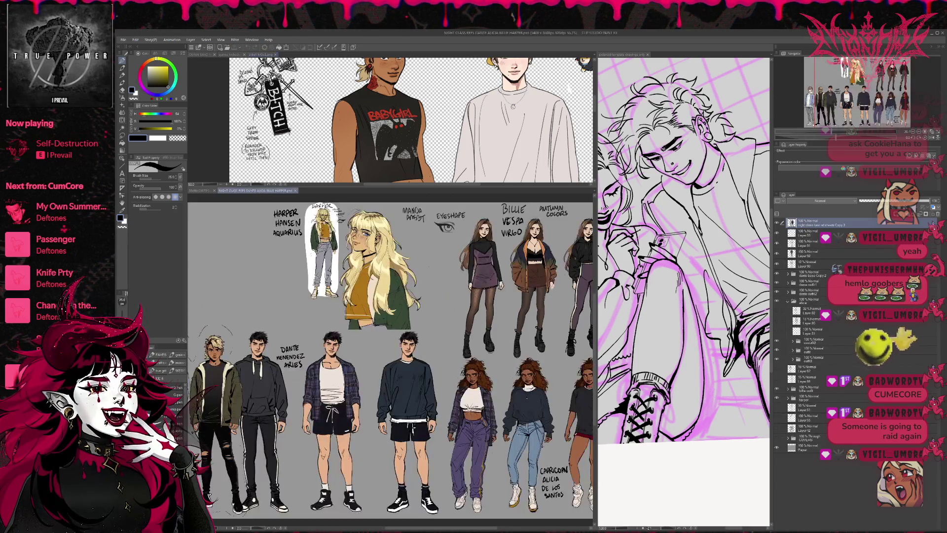
left_click_drag(596, 315, 480, 316)
left_click_drag(341, 224, 233, 264)
scroll(309, 309, "up", 4)
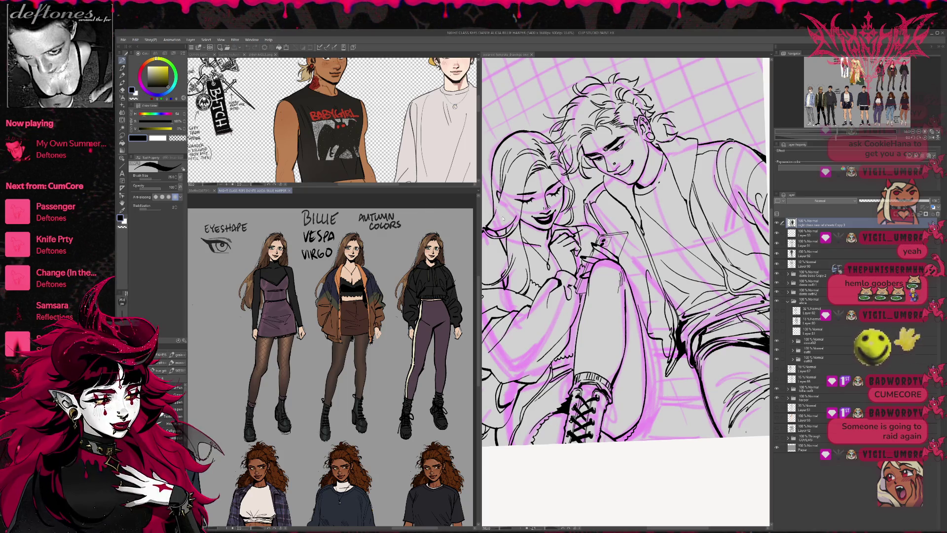
Step: Return to the couple drawing, reset the view rotation and mirror it to check proportions
left_click_drag(478, 224, 405, 225)
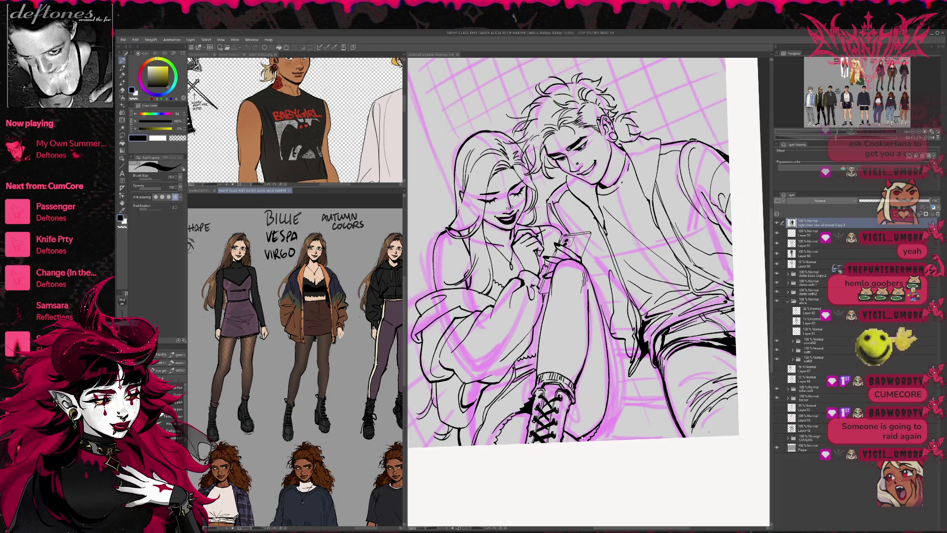
left_click(582, 437)
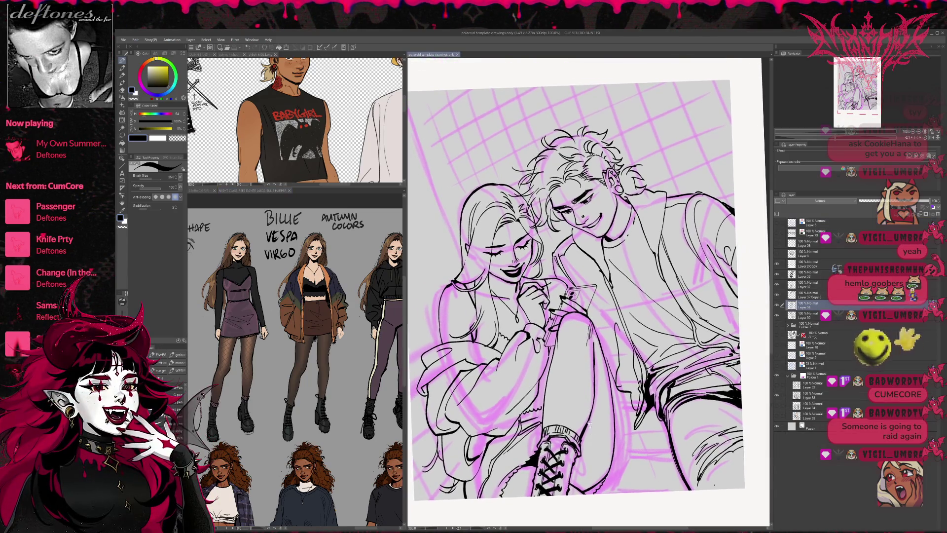
mouse_move(590, 425)
left_mouse_down()
mouse_move(586, 386)
mouse_move(600, 377)
mouse_move(622, 389)
left_mouse_up()
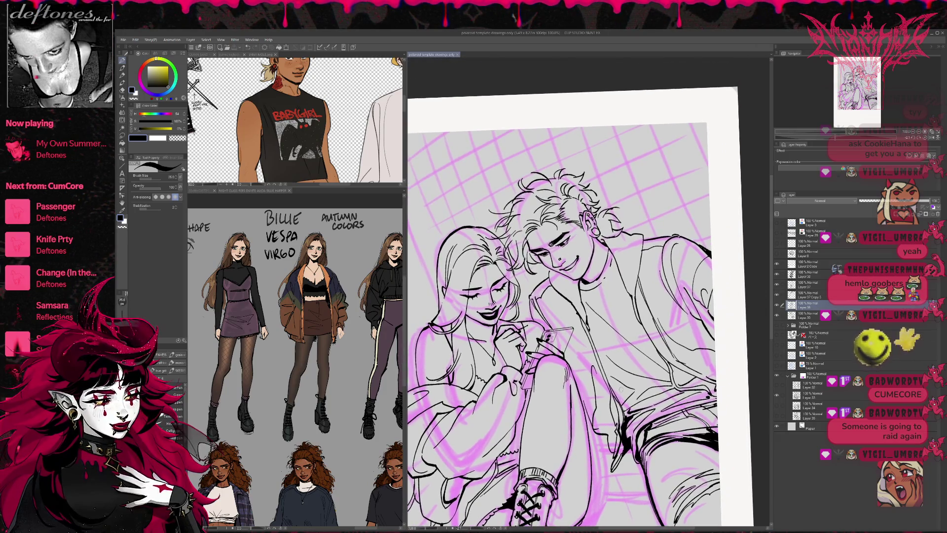
key("ctrl+at")
key("h")
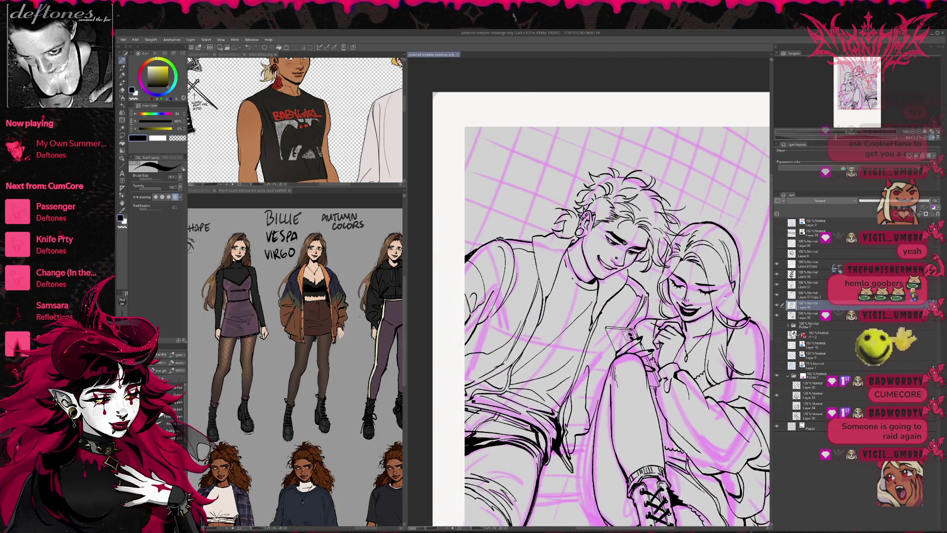
scroll(688, 354, "up", 3)
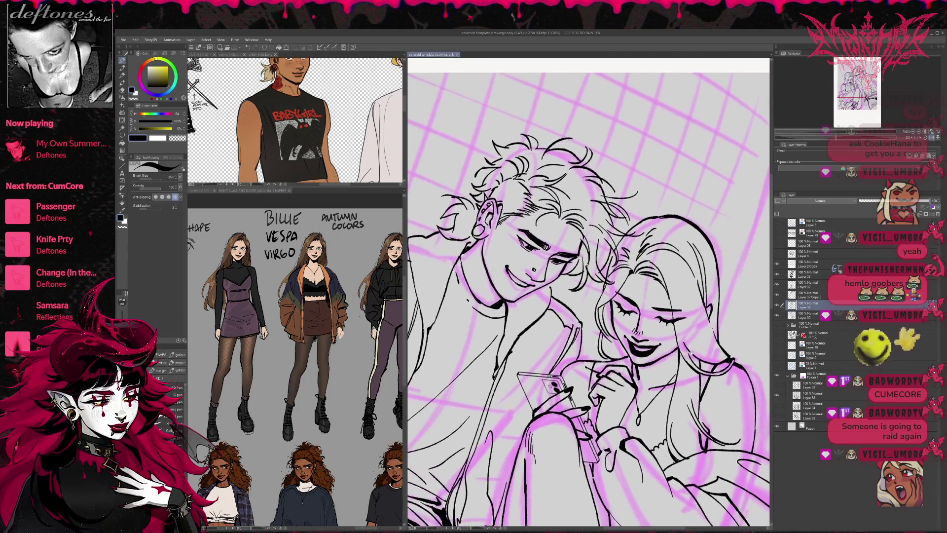
Step: Try the Liquify tool at brush size 600, comparing the girl's lineart with the sketch
left_click(123, 120)
left_click(154, 187)
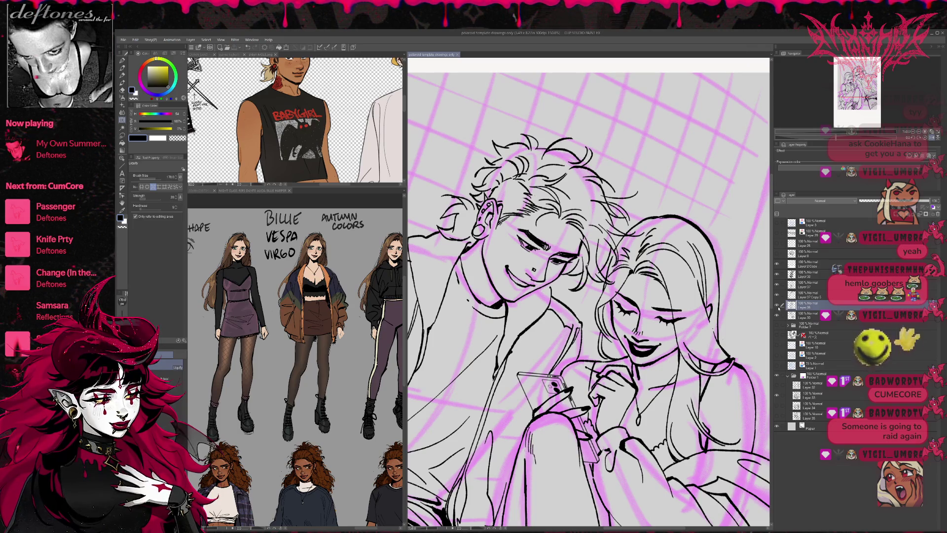
left_click(777, 304)
left_click(777, 305)
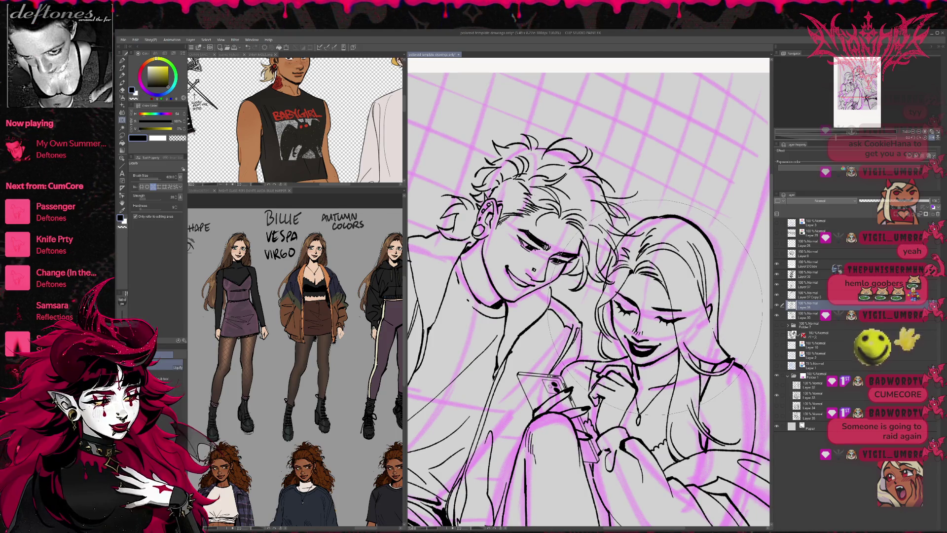
key("bracketright")
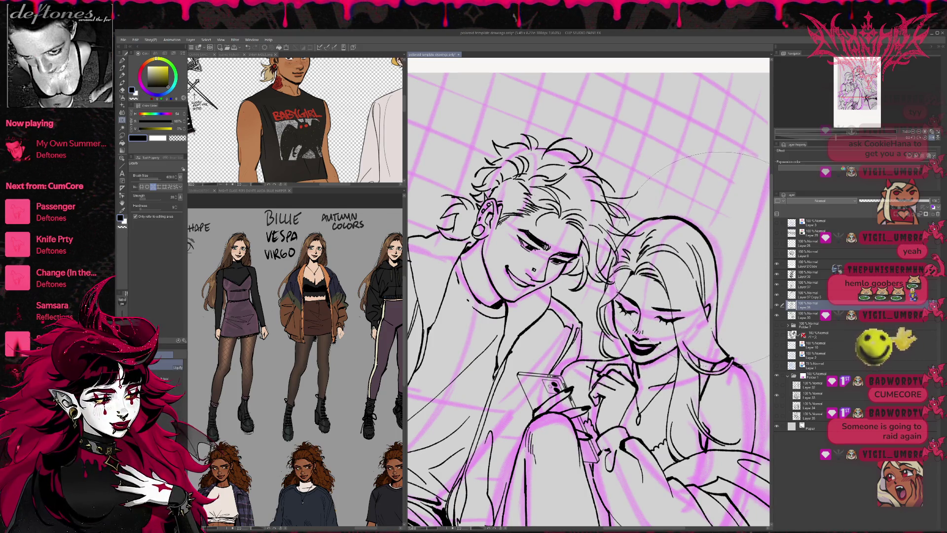
left_click(931, 138)
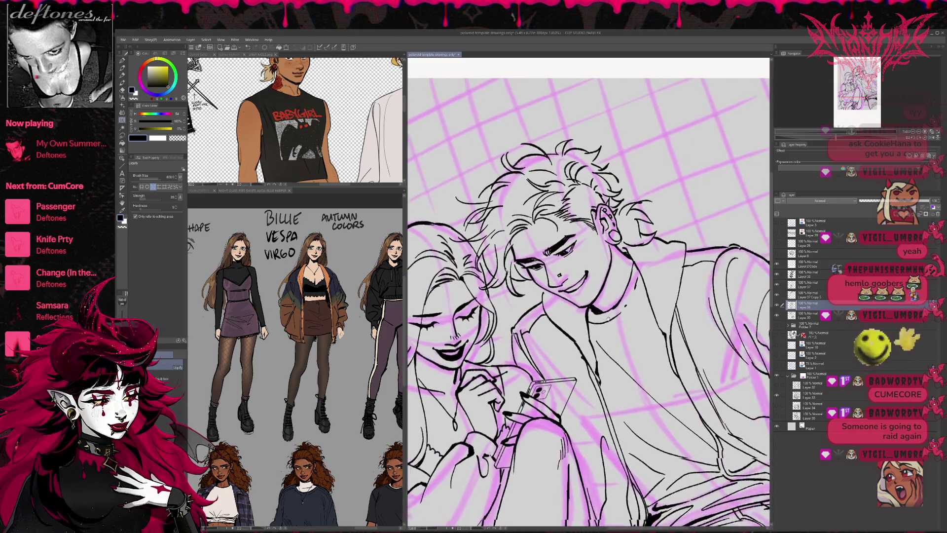
Step: Go back to the pen, select the young man's lineart layer and frame him in view
left_click(122, 60)
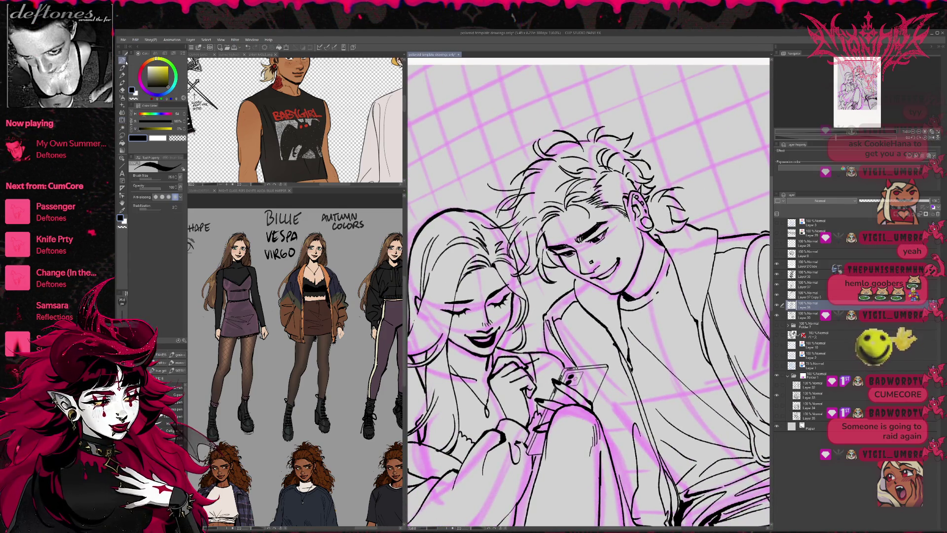
left_click(778, 284)
left_click(777, 284)
left_click(809, 315)
left_click_drag(597, 249, 558, 278)
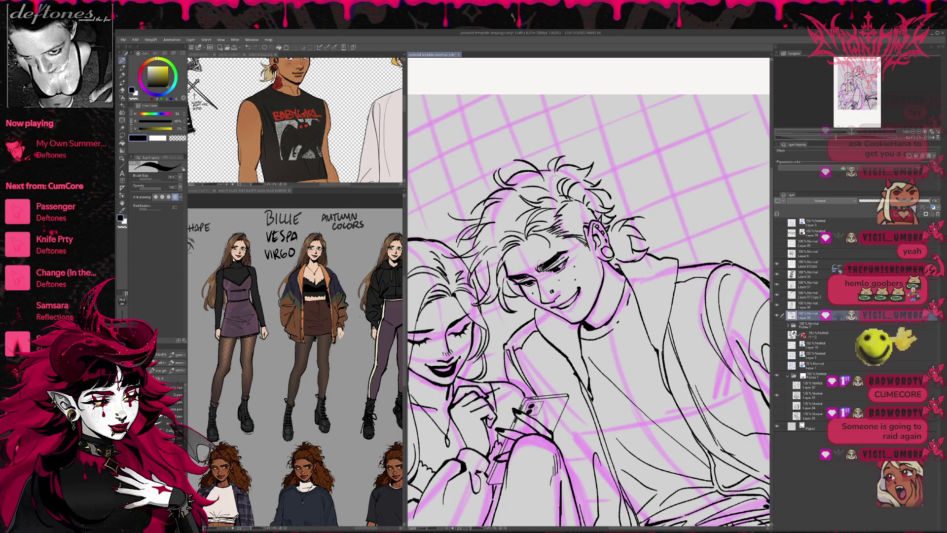
scroll(634, 285, "down", 1)
scroll(569, 292, "right", 1)
scroll(579, 315, "down", 2)
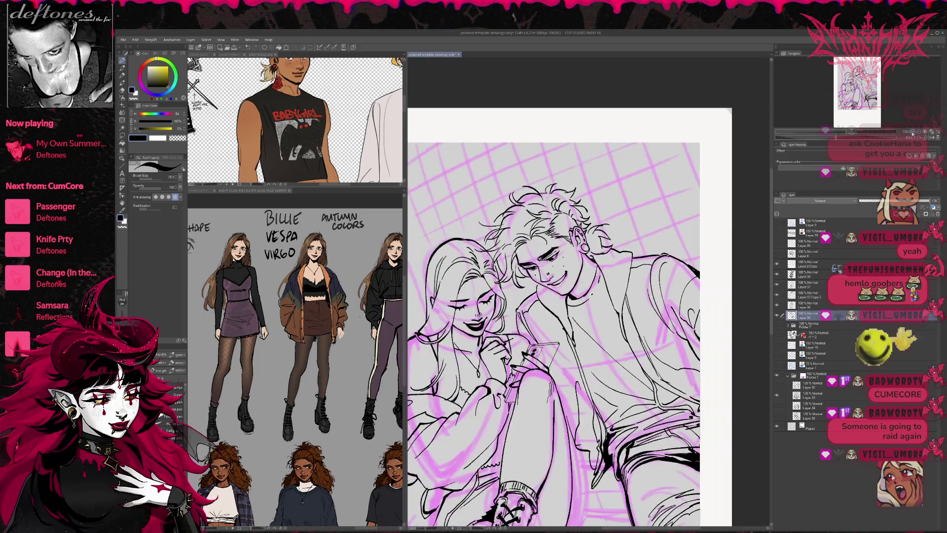
Step: Tilt the view about 15° clockwise and pick the chain pattern decorative brush
key("r")
left_click_drag(579, 314, 377, 193)
key("p")
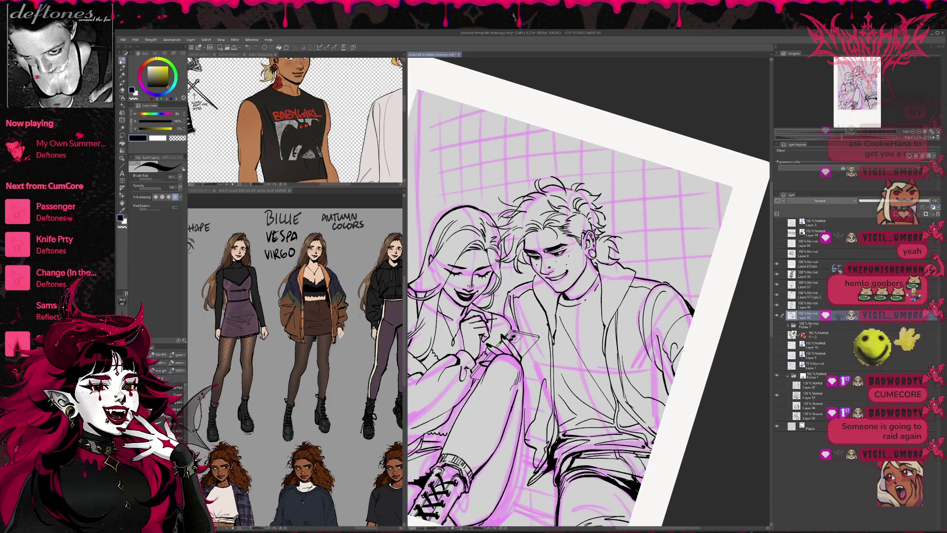
key("e")
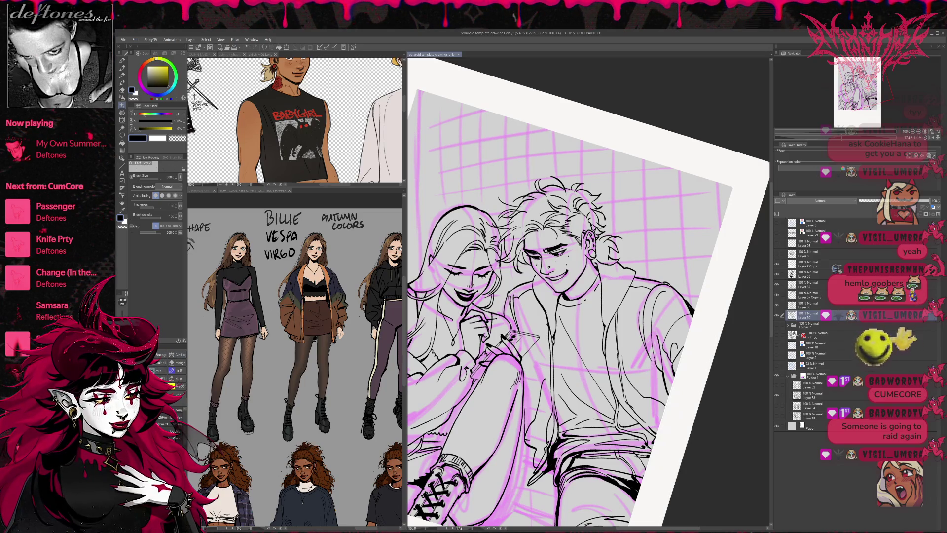
left_click(162, 426)
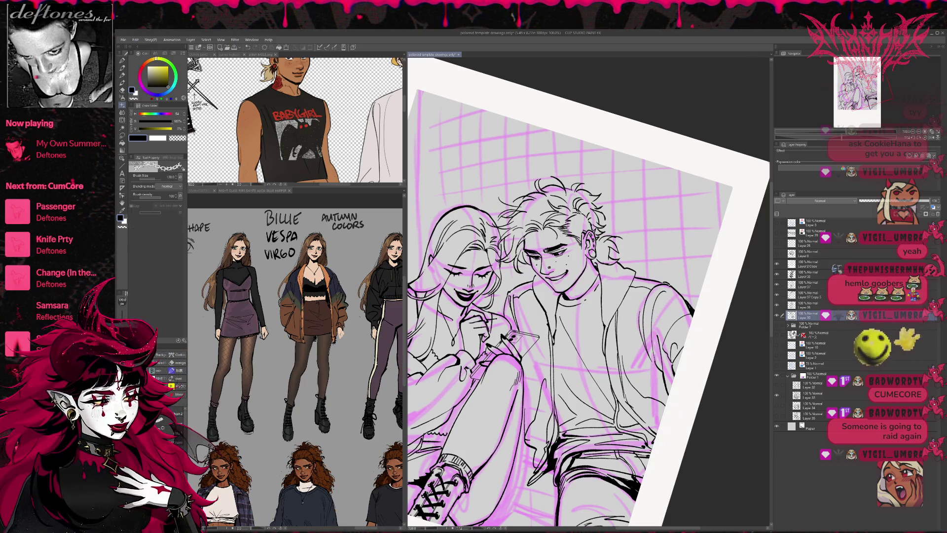
Step: Test the chain pattern brush with several strokes across the drawing, undoing each one
mouse_move(461, 321)
left_mouse_down()
mouse_move(553, 236)
mouse_move(568, 306)
left_mouse_up()
key("ctrl+z")
left_click_drag(432, 170, 567, 135)
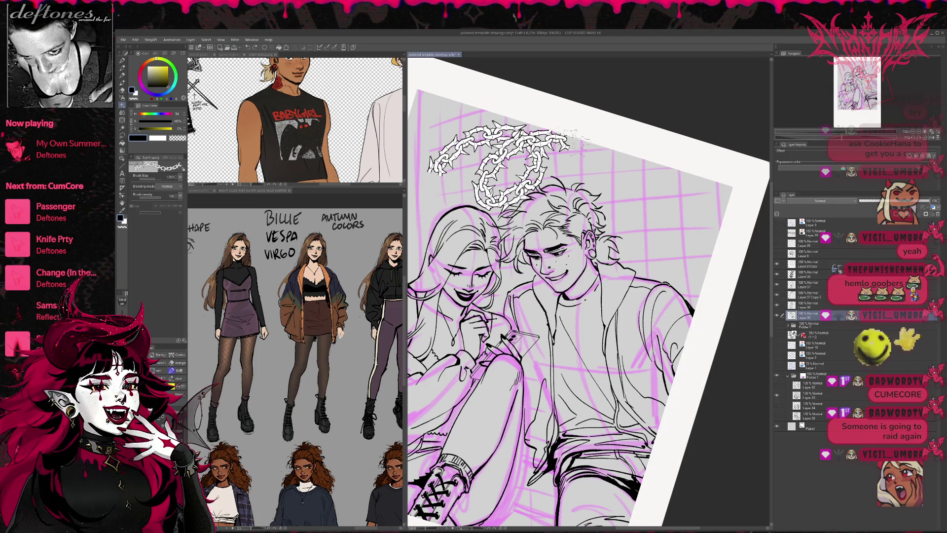
key("ctrl+z")
mouse_move(498, 165)
left_mouse_down()
mouse_move(680, 198)
mouse_move(607, 328)
left_mouse_up()
key("ctrl+z")
mouse_move(434, 123)
left_mouse_down()
mouse_move(634, 138)
mouse_move(429, 86)
left_mouse_up()
key("ctrl+z")
left_click_drag(464, 114, 424, 59)
key("ctrl+z")
key("ctrl+z")
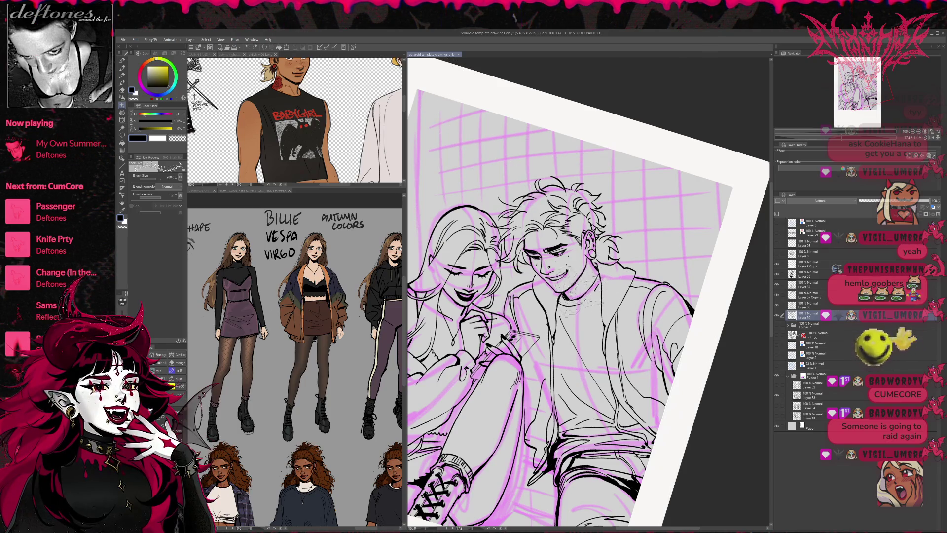
mouse_move(599, 267)
left_mouse_down()
mouse_move(567, 320)
mouse_move(542, 303)
left_mouse_up()
key("ctrl+z")
key("ctrl+z")
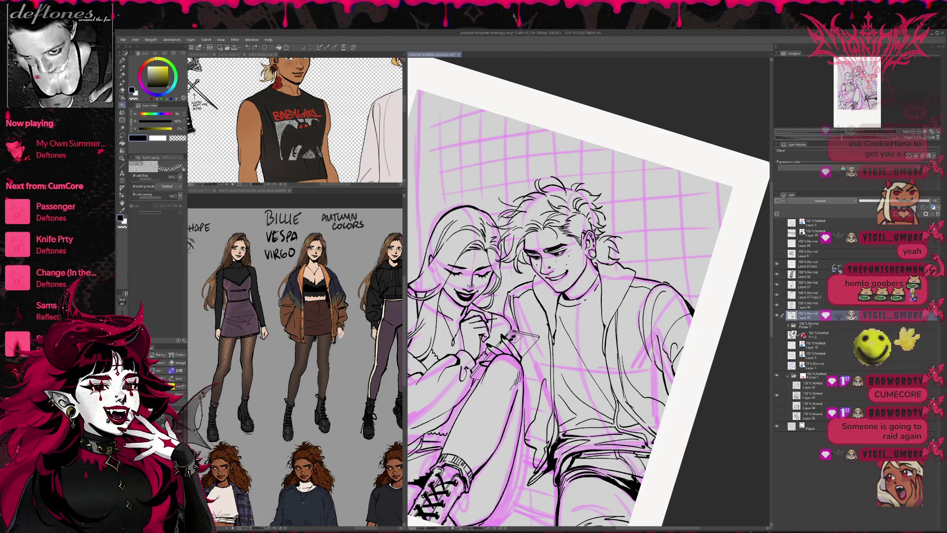
Step: Add a new layer above the folder with layer colour and a border effect
key("ctrl+shift+n")
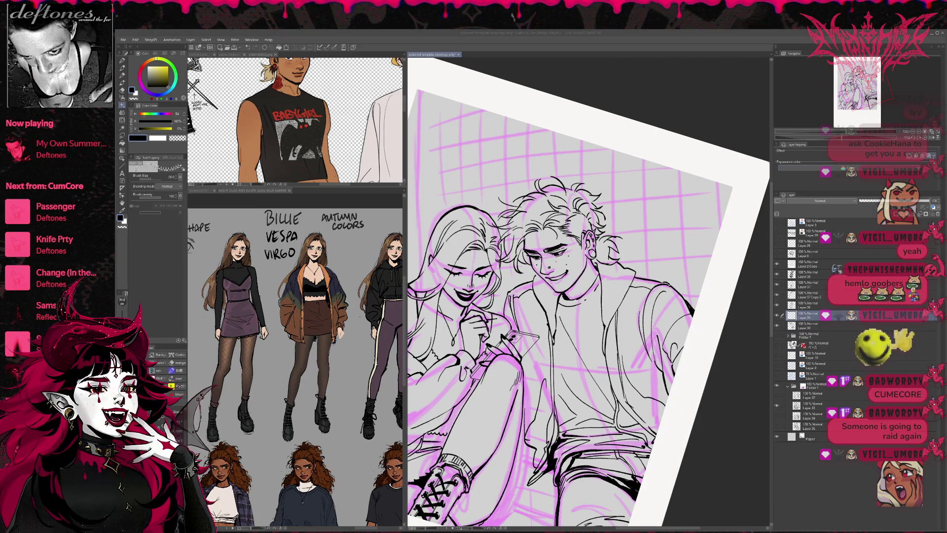
left_click(844, 324)
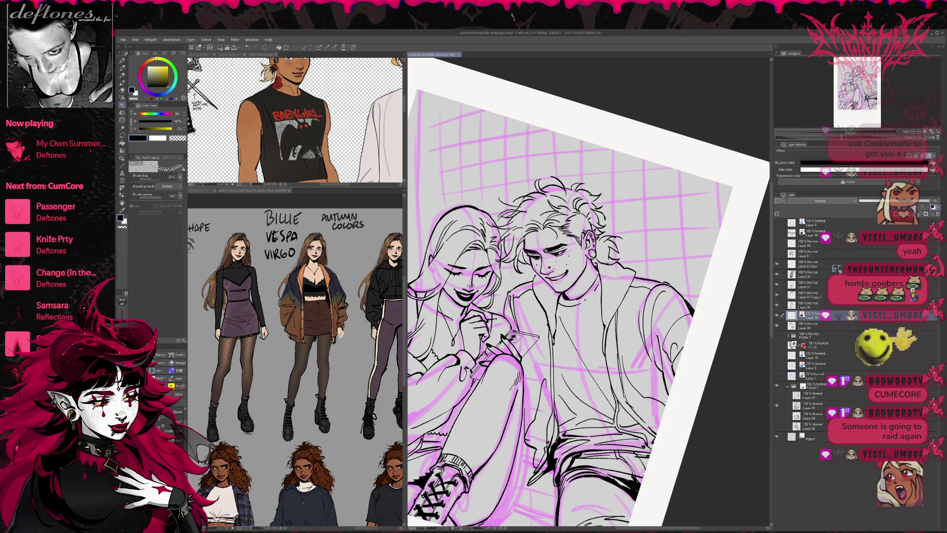
left_click(912, 157)
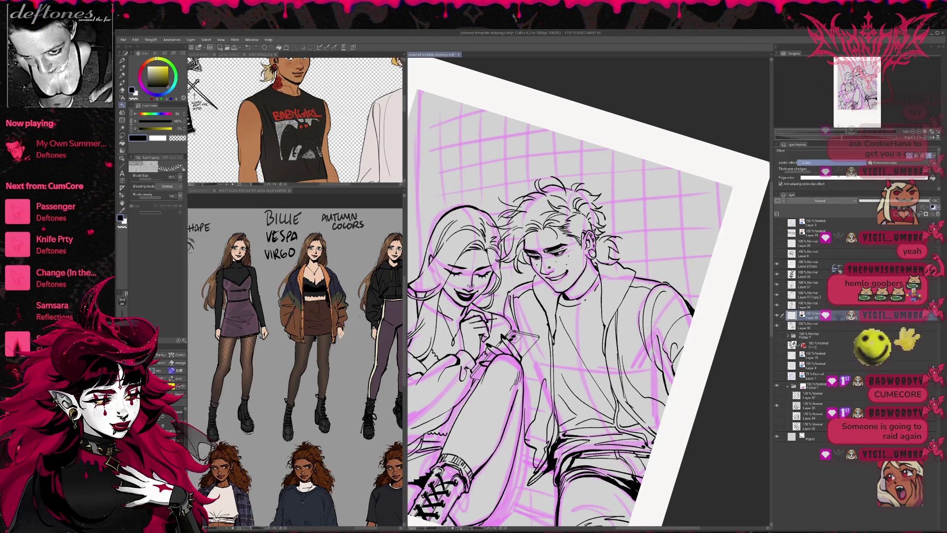
Step: Try several necklace strokes around the man's neck on the new layer, including thinner lines
left_click_drag(624, 302, 587, 397)
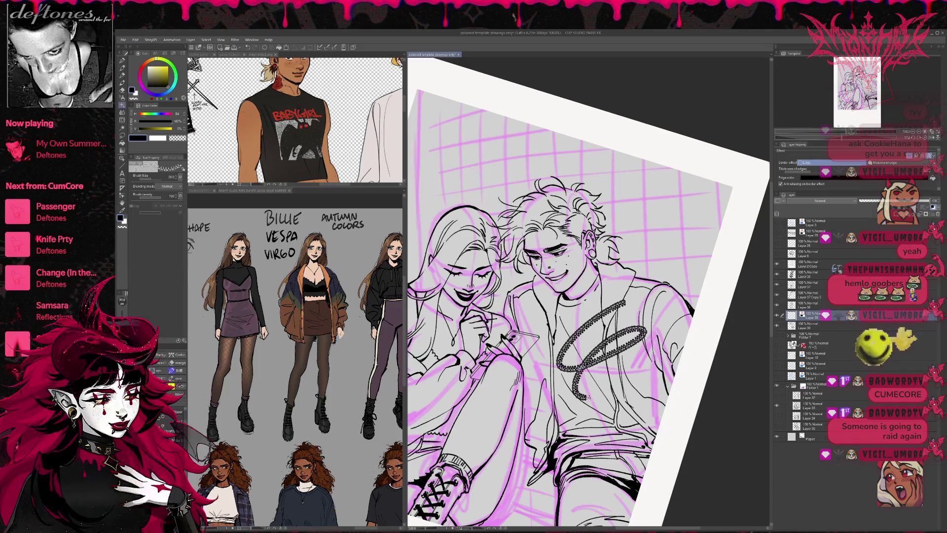
key("ctrl+z")
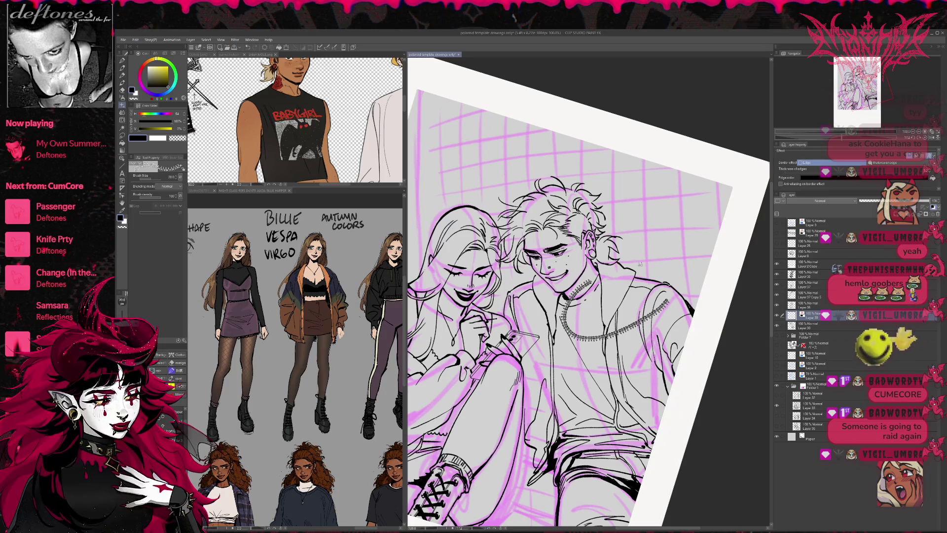
left_click_drag(616, 277, 551, 285)
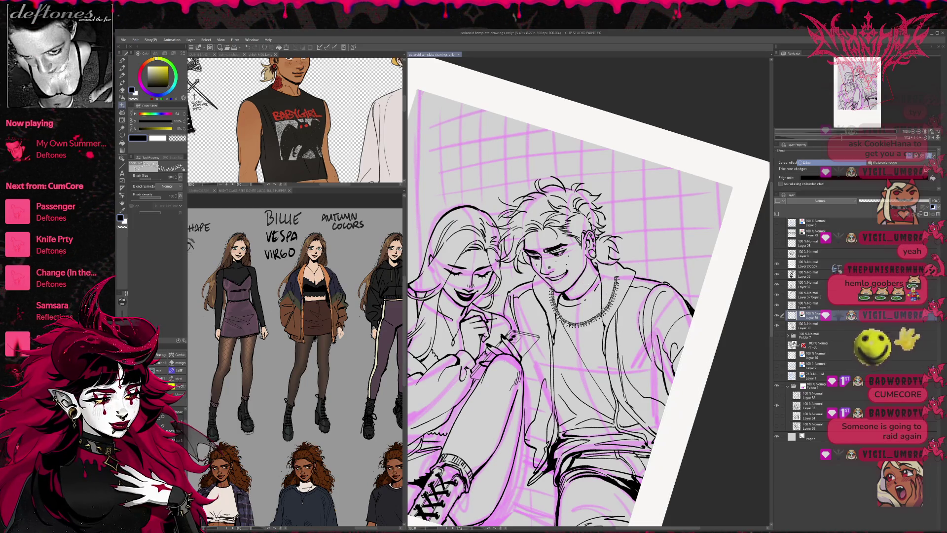
key("ctrl+z")
mouse_move(605, 271)
left_mouse_down()
mouse_move(604, 295)
mouse_move(549, 289)
left_mouse_up()
key("ctrl+z")
left_click_drag(606, 274, 548, 290)
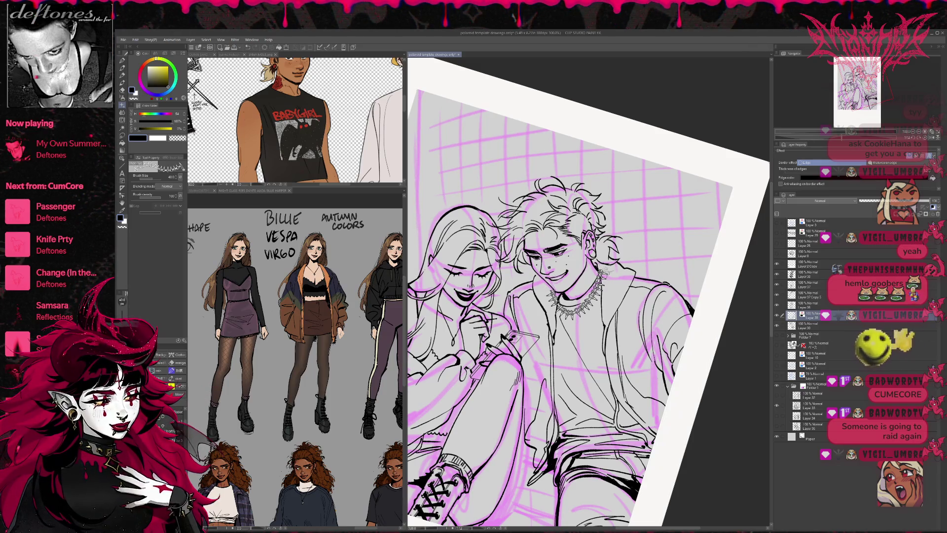
key("ctrl+z")
left_click_drag(605, 269, 554, 291)
key("ctrl+z")
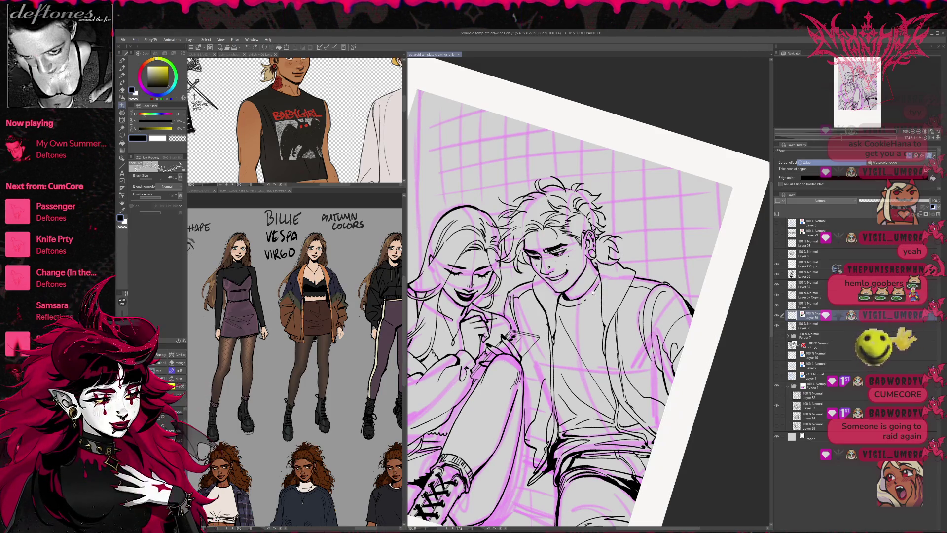
left_click_drag(602, 267, 548, 292)
key("ctrl+z")
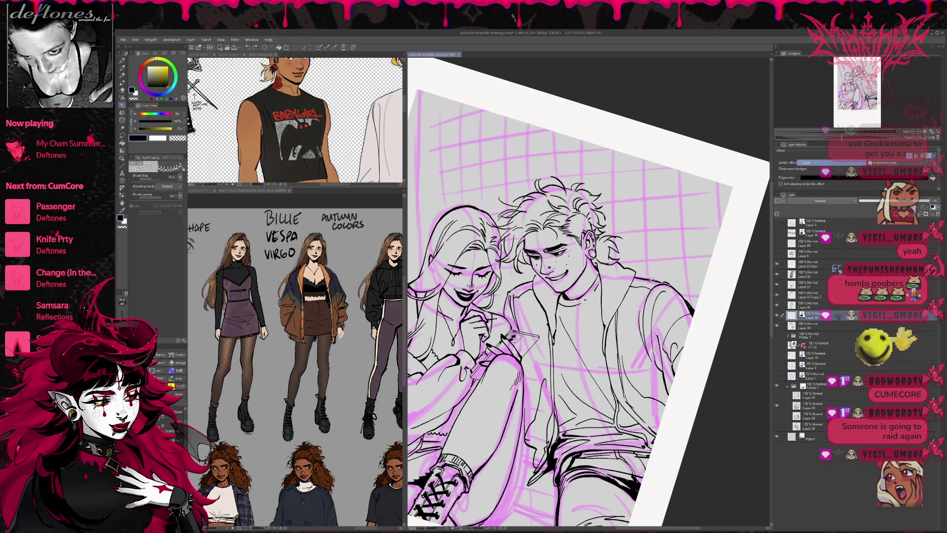
Step: Check the layer colour settings, enlarge the brush, and ink spikes around the front of his neck
left_click(927, 157)
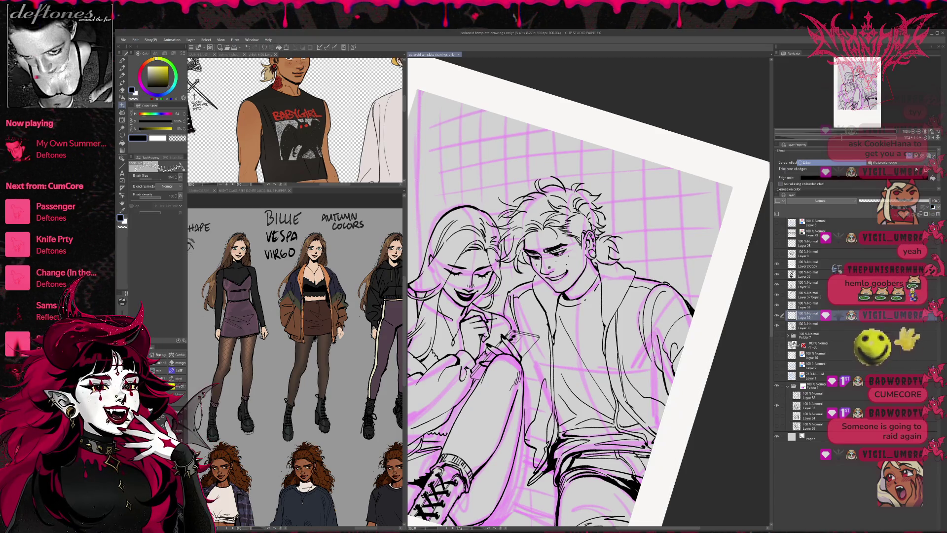
left_click(922, 156)
left_click(930, 156)
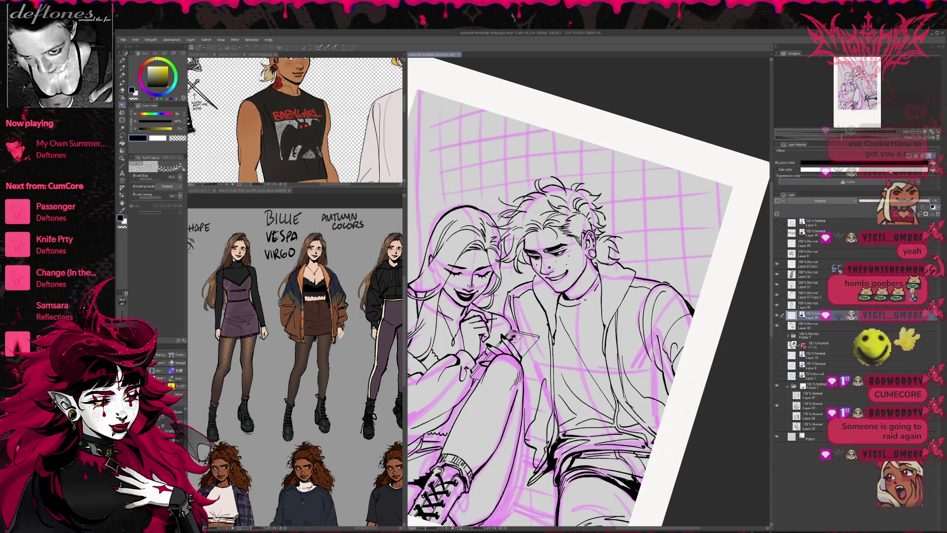
left_click_drag(605, 279, 552, 293)
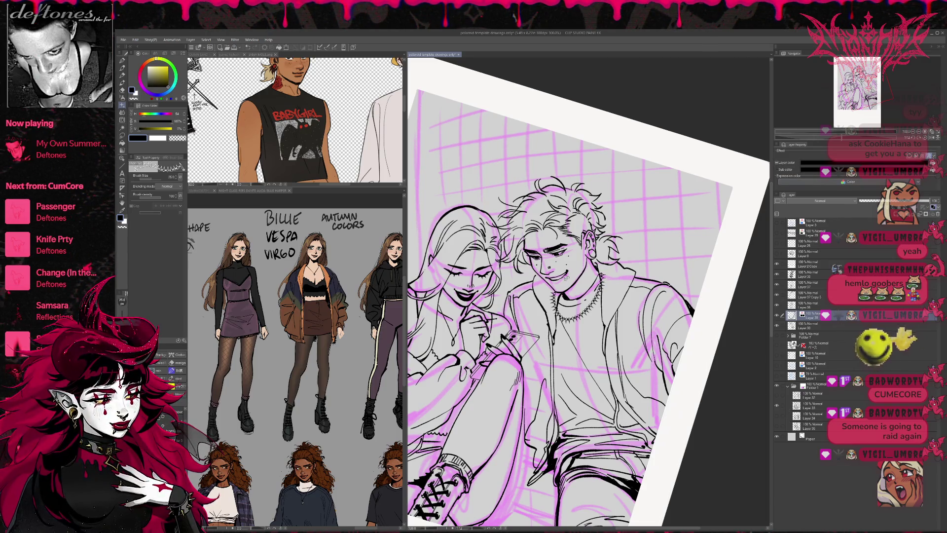
key("ctrl+z")
key("bracketright")
mouse_move(605, 274)
left_mouse_down()
mouse_move(574, 304)
mouse_move(555, 296)
left_mouse_up()
key("ctrl+z")
mouse_move(601, 264)
left_mouse_down()
mouse_move(578, 317)
mouse_move(562, 310)
mouse_move(555, 281)
left_mouse_up()
mouse_move(589, 241)
left_mouse_down()
mouse_move(611, 232)
mouse_move(638, 242)
mouse_move(629, 249)
mouse_move(631, 241)
left_mouse_up()
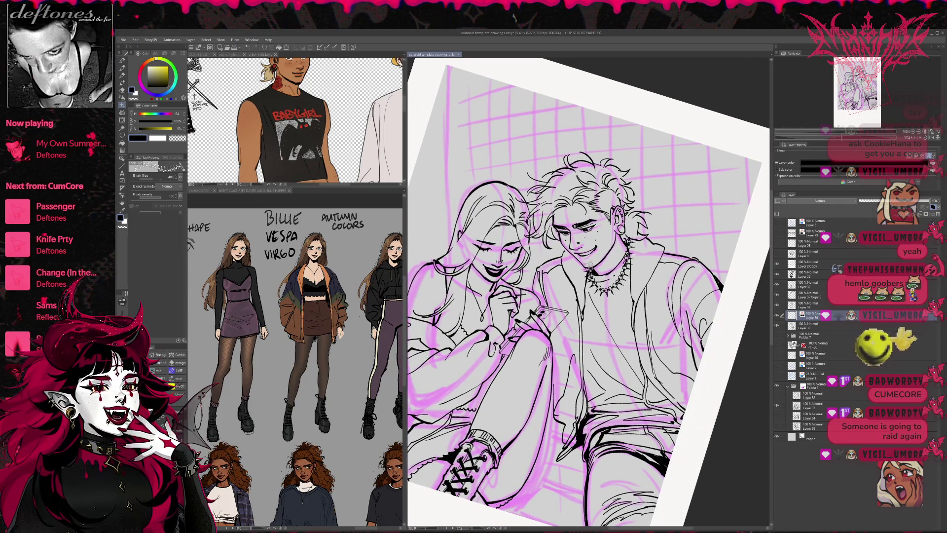
Step: Delete and redraw the spiked chain necklace around the man's neck at 30 px
key("Delete")
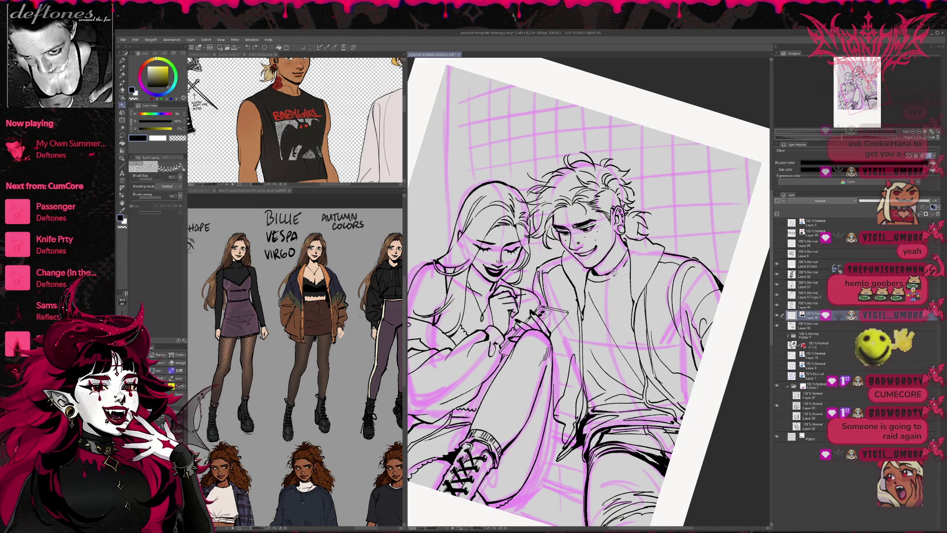
mouse_move(632, 238)
left_mouse_down()
mouse_move(614, 289)
mouse_move(587, 271)
left_mouse_up()
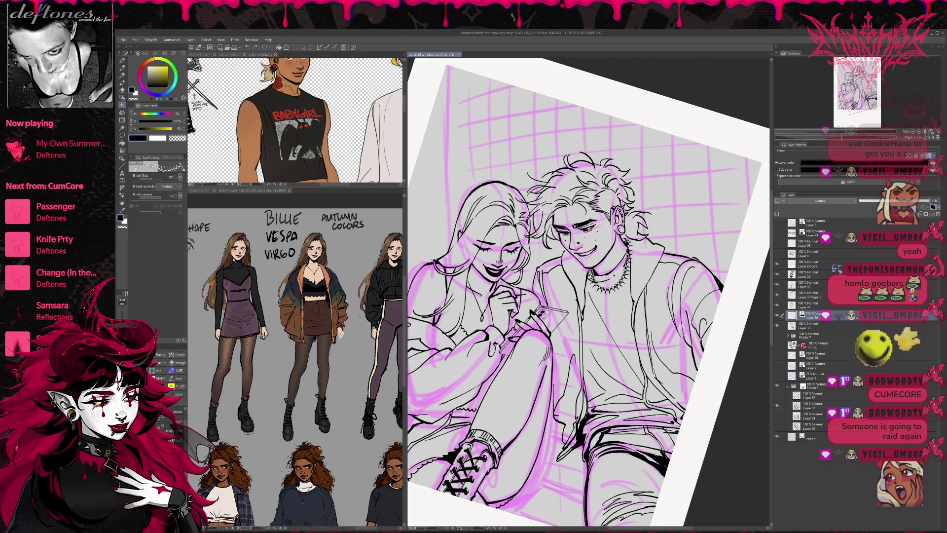
key("Delete")
mouse_move(631, 241)
left_mouse_down()
mouse_move(614, 288)
mouse_move(586, 275)
left_mouse_up()
left_click_drag(652, 241, 641, 240)
key("e")
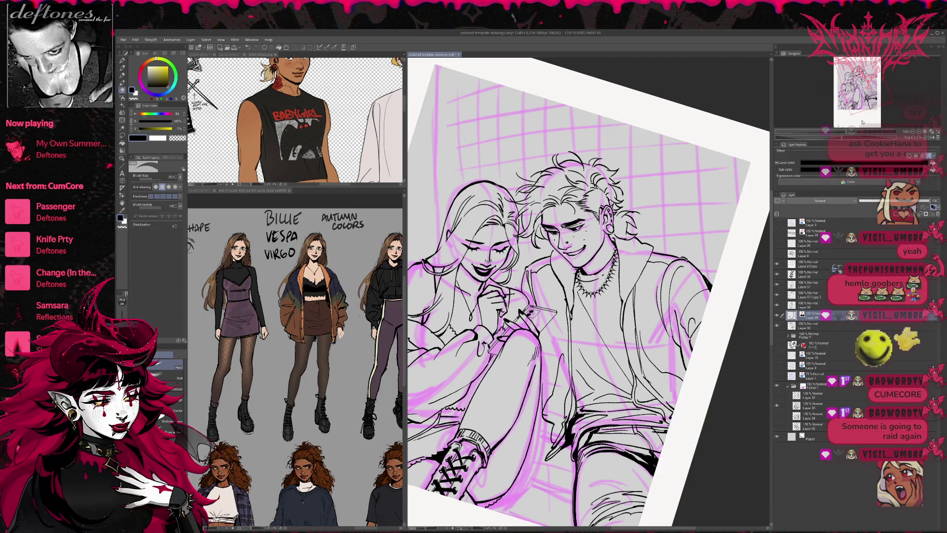
Step: Check the drawing by flipping and rotating the view with the Navigator buttons
left_click(931, 134)
left_click(931, 134)
left_click(924, 132)
left_click(925, 139)
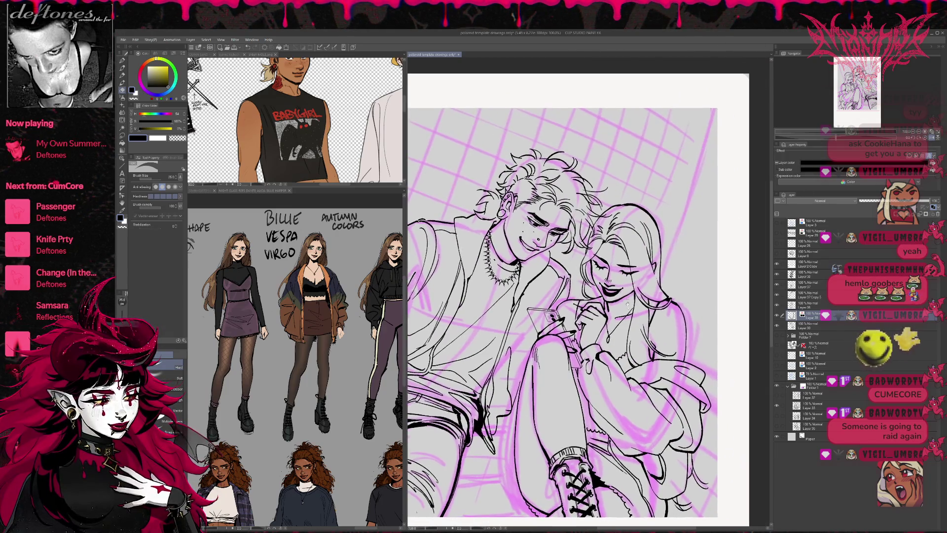
scroll(627, 301, "down", 1)
scroll(594, 377, "down", 2)
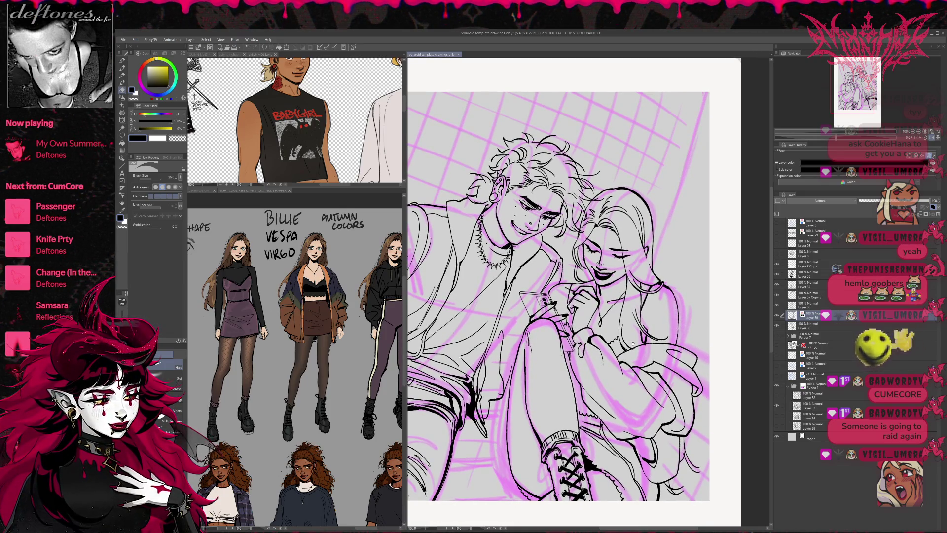
scroll(631, 342, "up", 1)
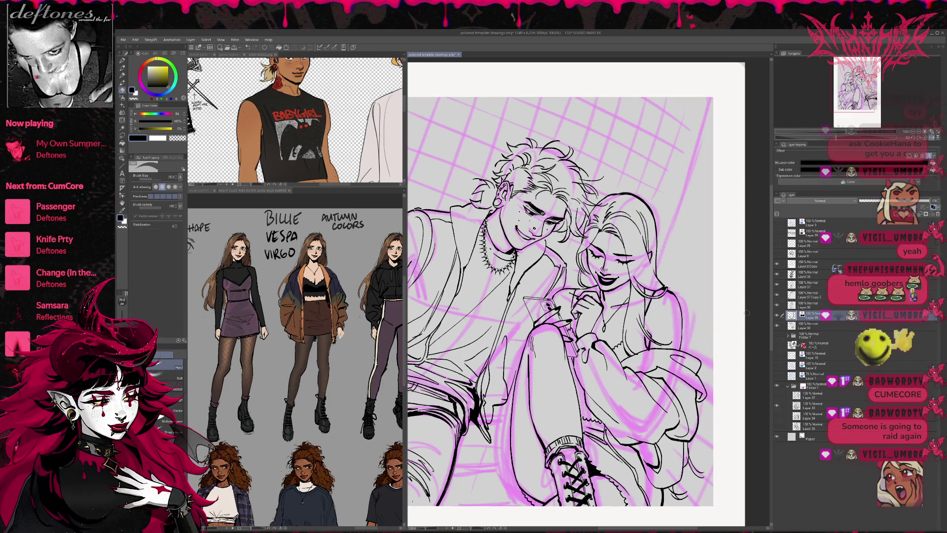
mouse_move(715, 326)
left_mouse_down()
mouse_move(682, 341)
mouse_move(691, 350)
left_mouse_up()
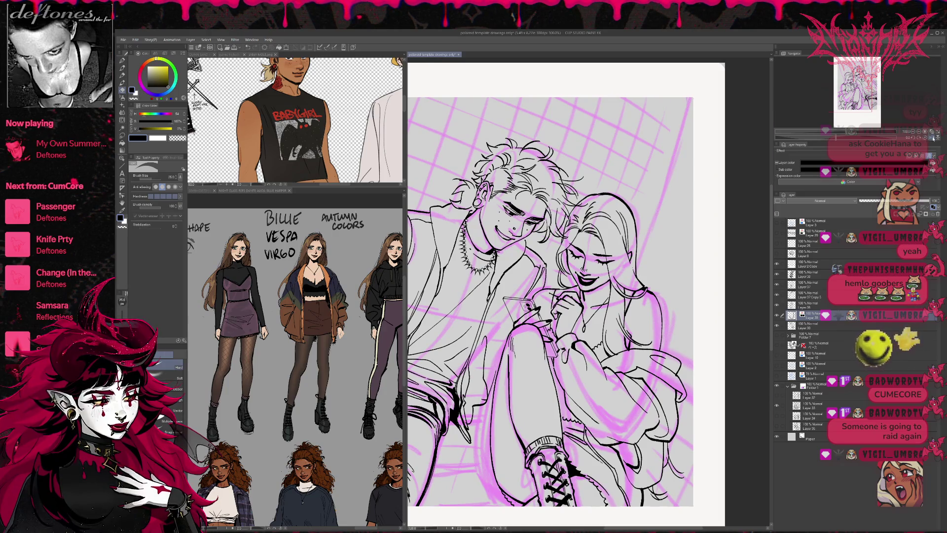
Step: Flip the view back to its original orientation and switch to the pen
left_click(926, 139)
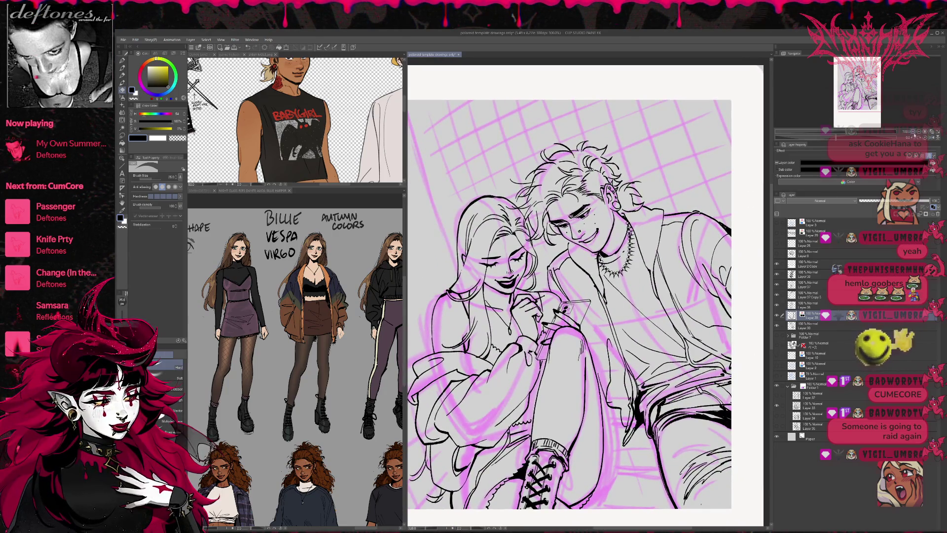
scroll(619, 320, "down", 3)
left_click_drag(628, 359, 627, 367)
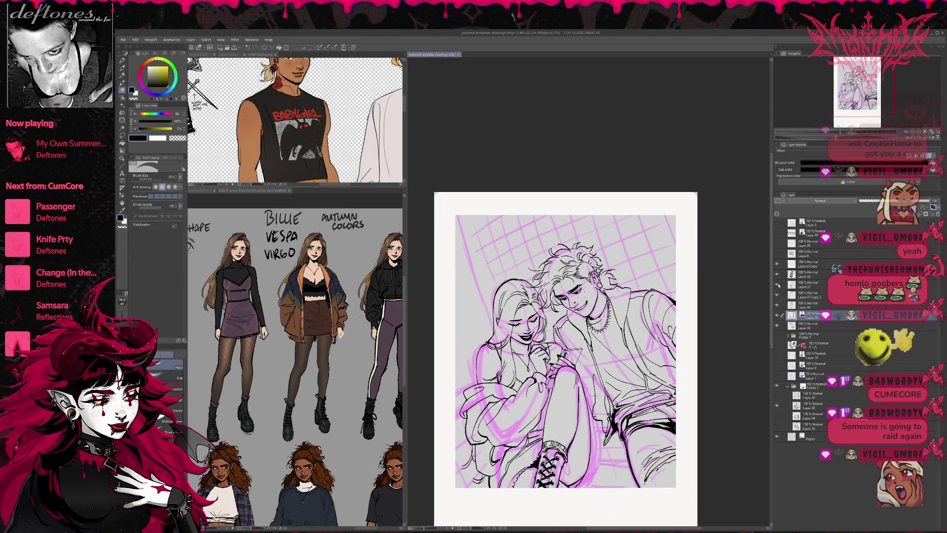
left_click(122, 67)
left_click(803, 325)
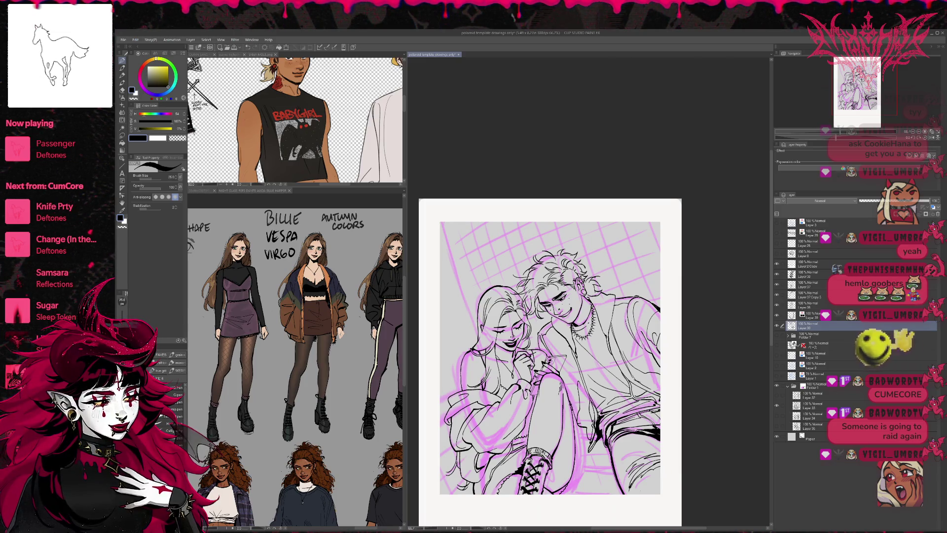
Step: Create a new raster layer inside Folder 1 for the background perspective lines
left_click_drag(674, 377, 665, 355)
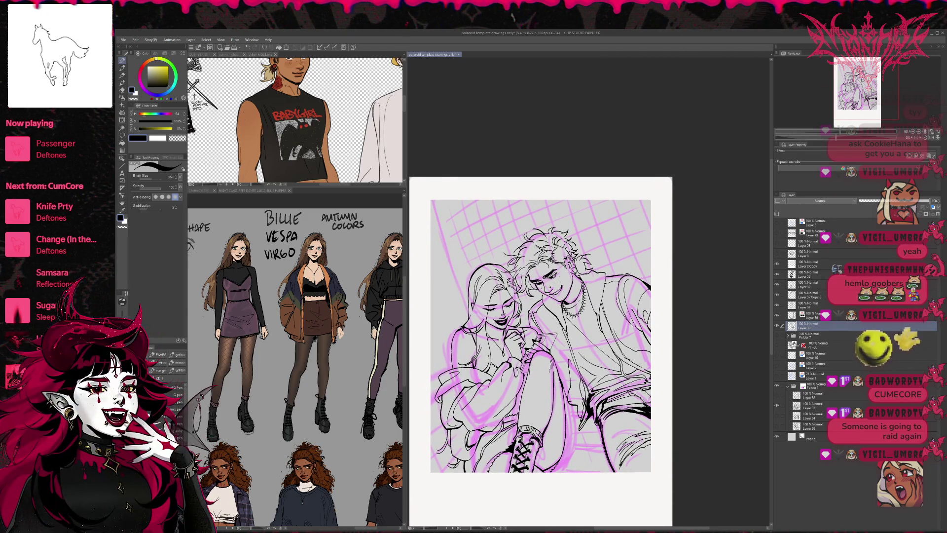
left_click_drag(542, 345, 570, 355)
left_click(819, 396)
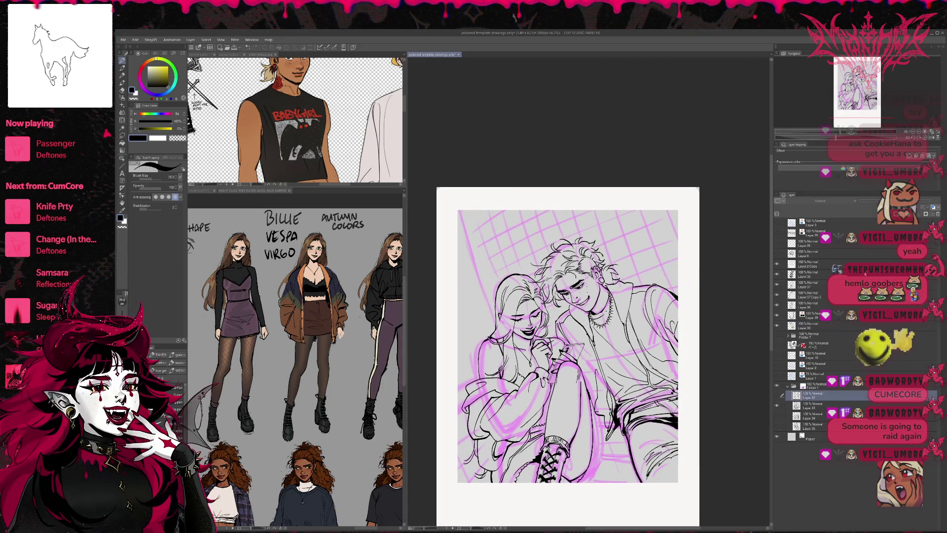
key("ctrl+shift+n")
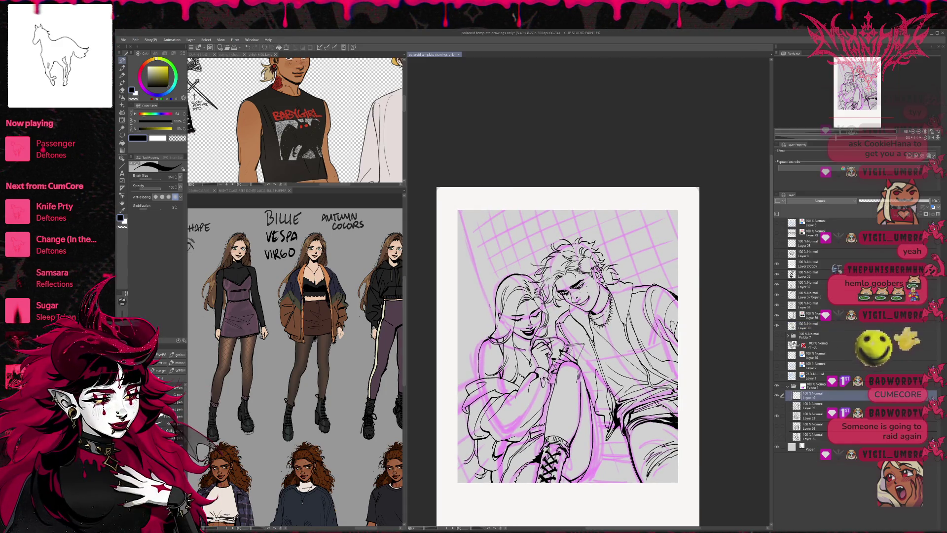
key("u")
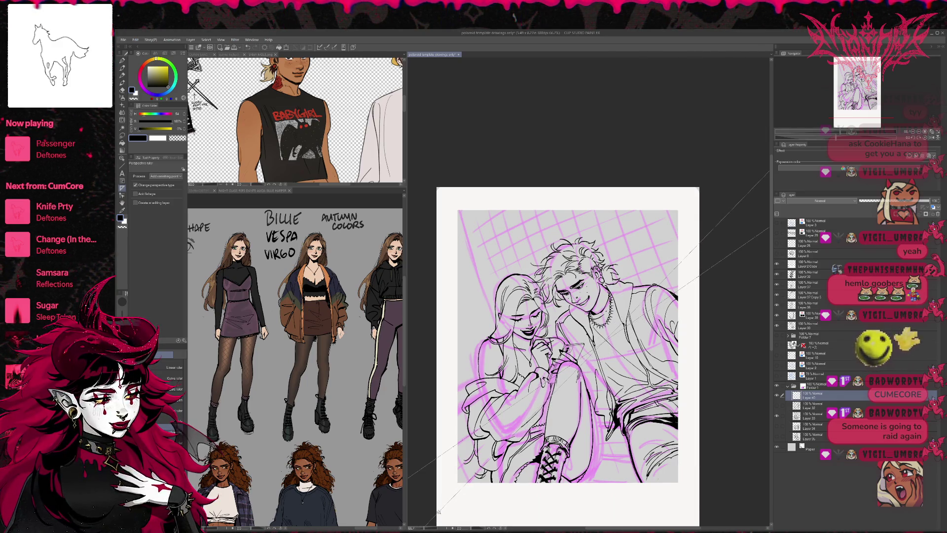
Step: Create Perspective ruler 1 and drag its converging guide lines into place over the drawing
left_click(602, 342)
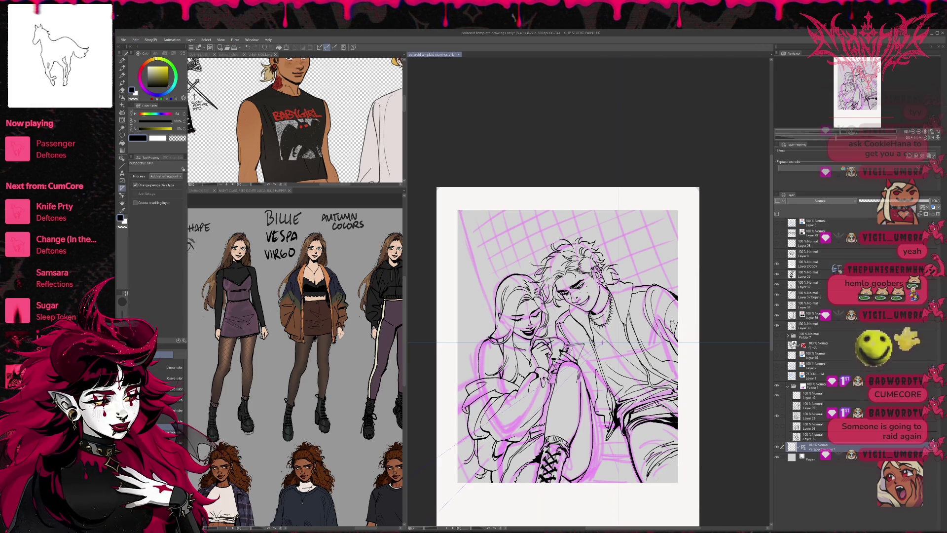
left_click_drag(495, 236, 543, 388)
left_click_drag(654, 240, 693, 340)
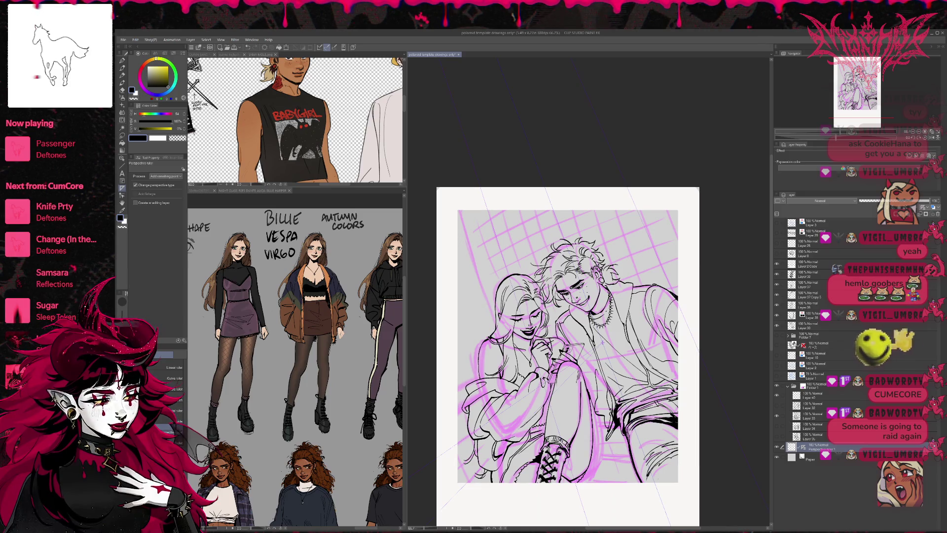
mouse_move(678, 431)
left_mouse_down()
mouse_move(493, 416)
mouse_move(718, 461)
left_mouse_up()
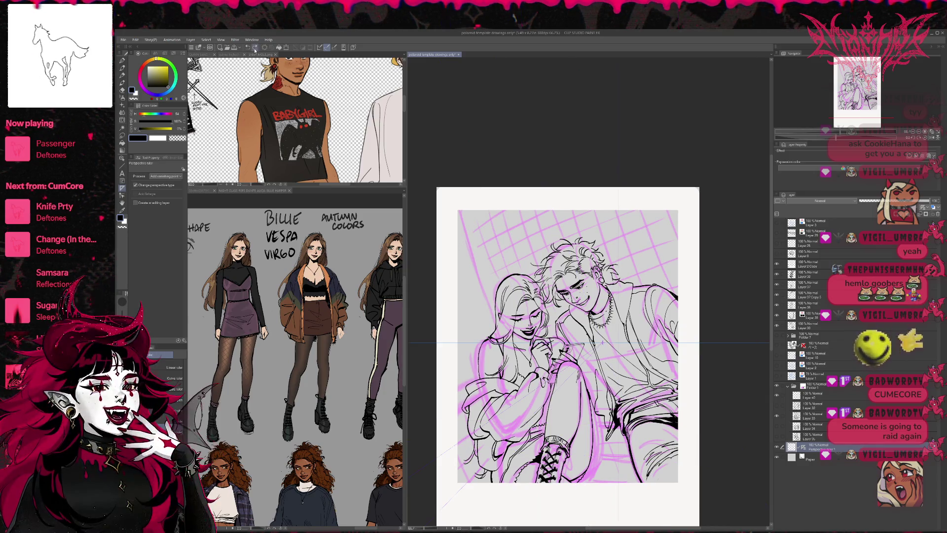
mouse_move(713, 155)
left_mouse_down()
mouse_move(536, 232)
mouse_move(669, 176)
left_mouse_up()
left_click_drag(700, 254, 717, 245)
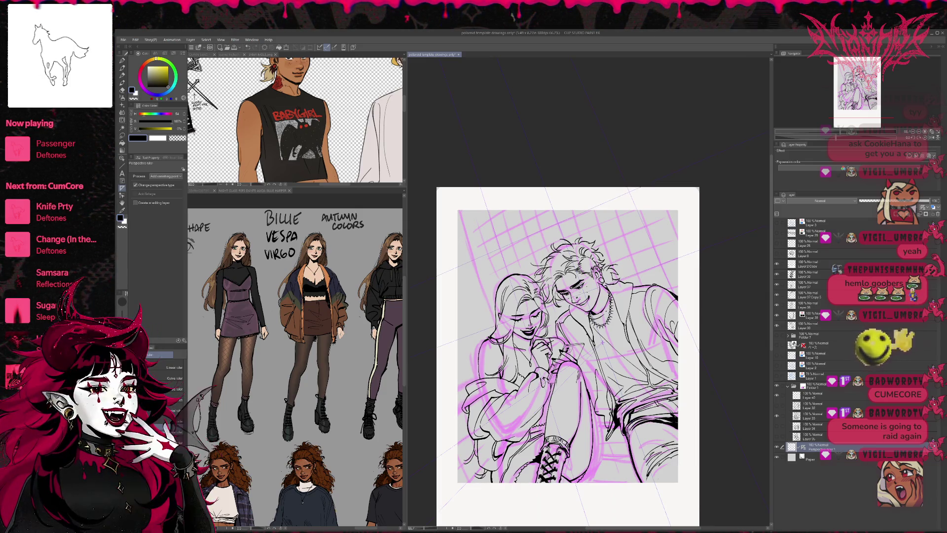
Step: Add a new layer with the pen and draw a straight ruled line beside the girl
key("p")
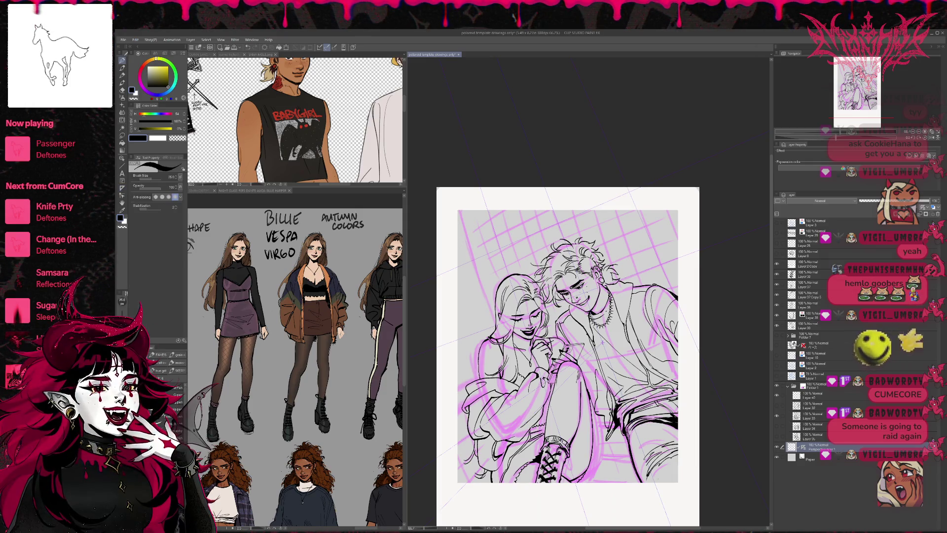
key("ctrl+shift+n")
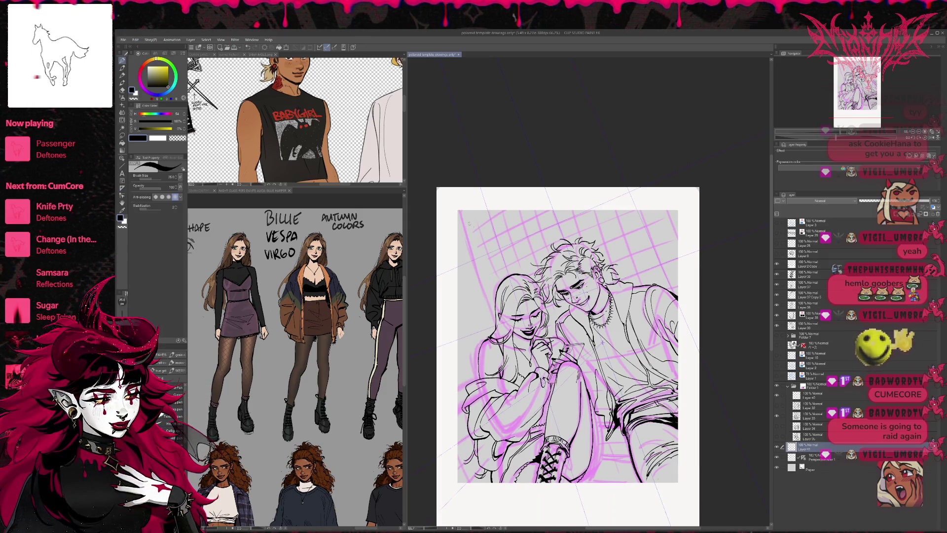
left_click_drag(484, 289, 522, 416)
Step: Retry straight perspective lines beside the girl's left side, undoing the attempts
key("ctrl+z")
left_click_drag(461, 212, 522, 415)
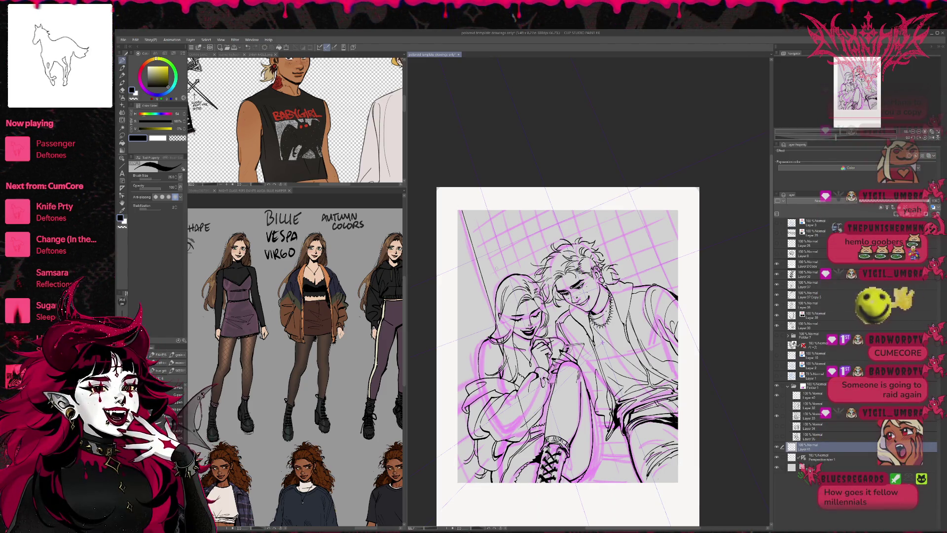
left_click_drag(468, 209, 521, 377)
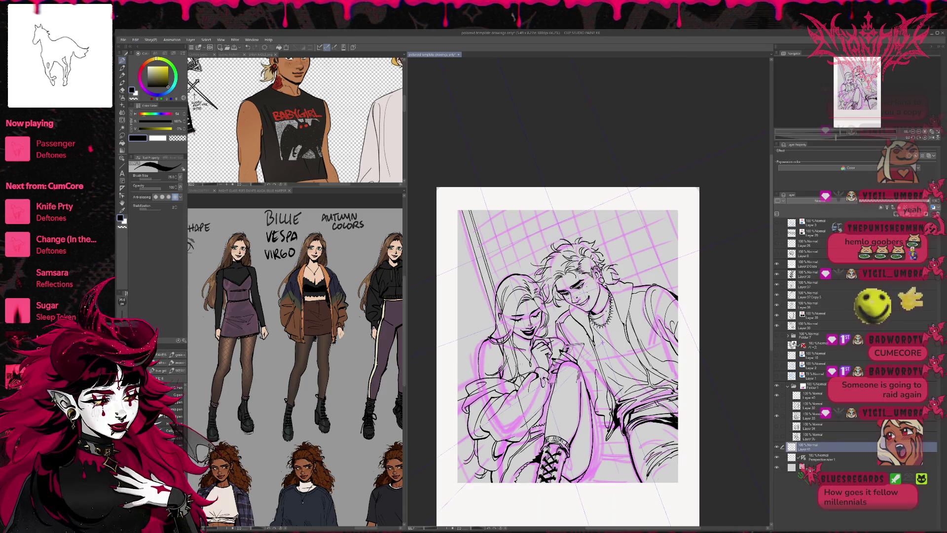
key("ctrl+z")
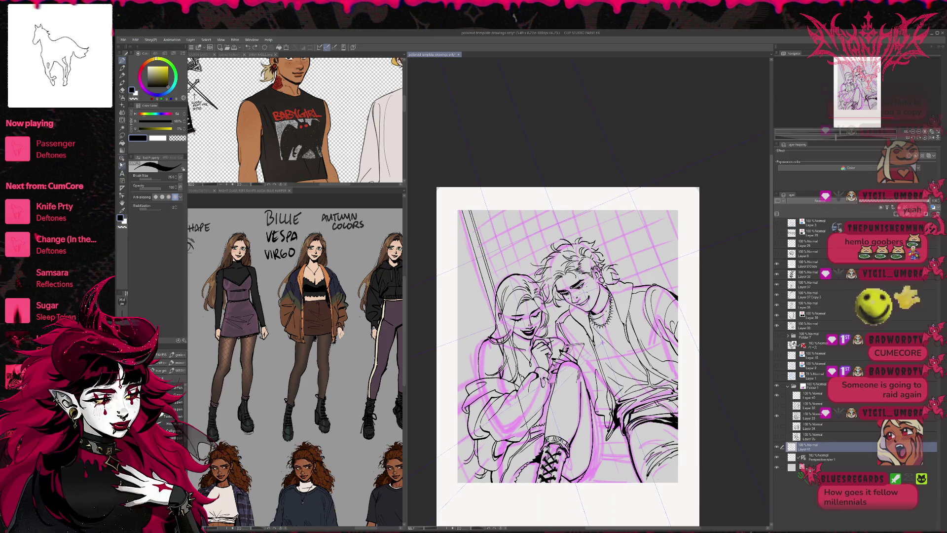
Step: Select the Perspective ruler 1 layer to show its handles, then return to Layer 41
left_click(121, 159)
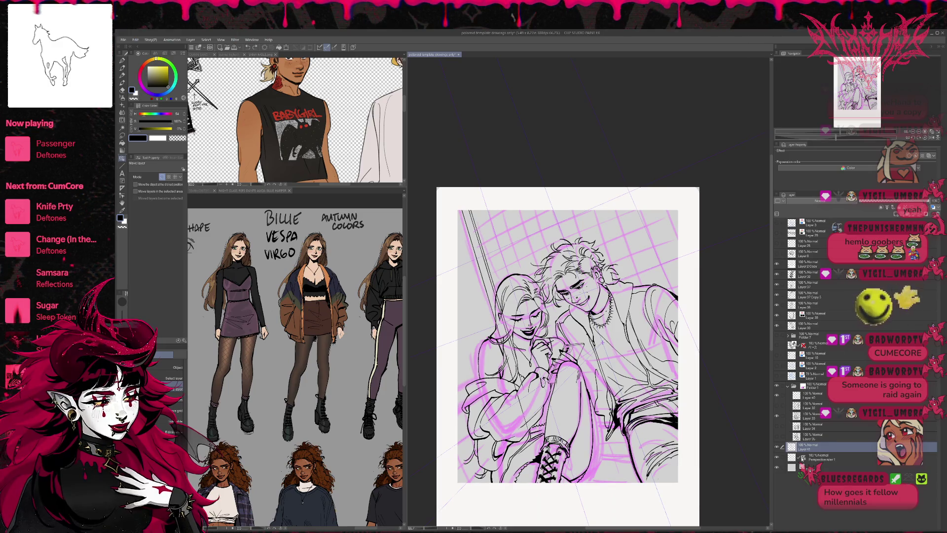
key("alt+bracketleft")
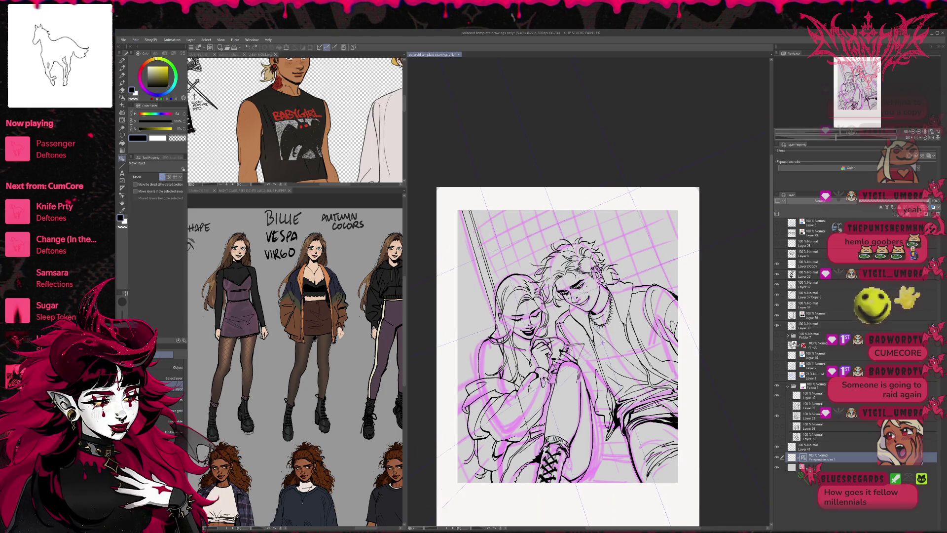
key("o")
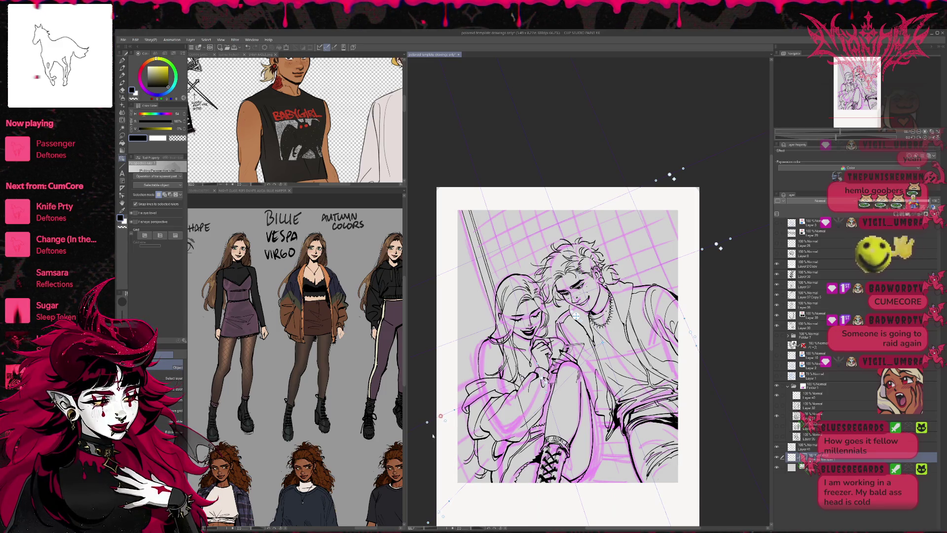
left_click(809, 446)
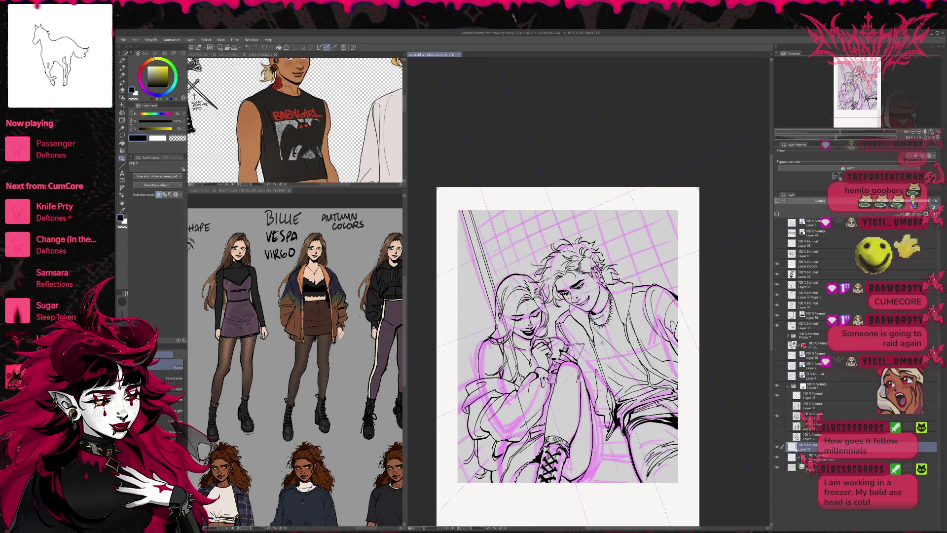
Step: Drag Layer 41 out of its folder so it sits just above it
left_click(123, 68)
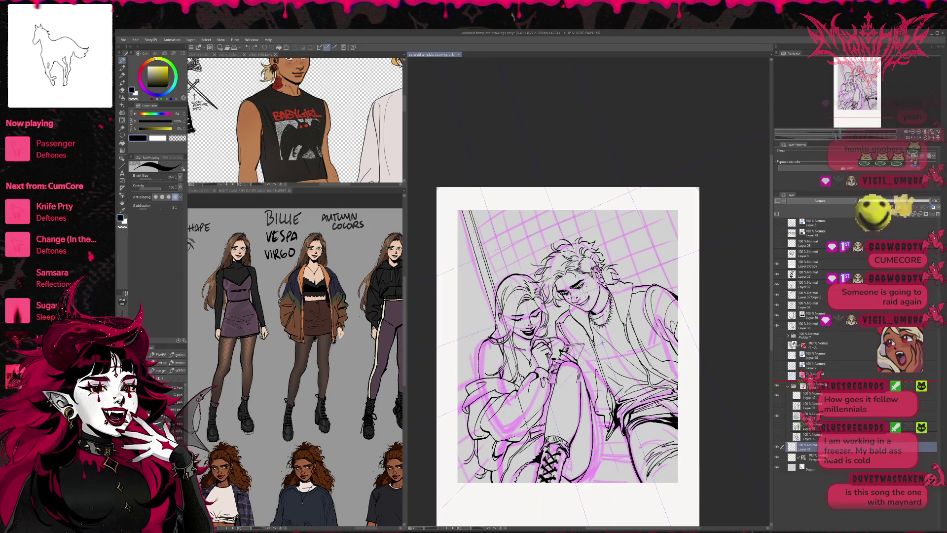
left_click_drag(804, 447, 804, 386)
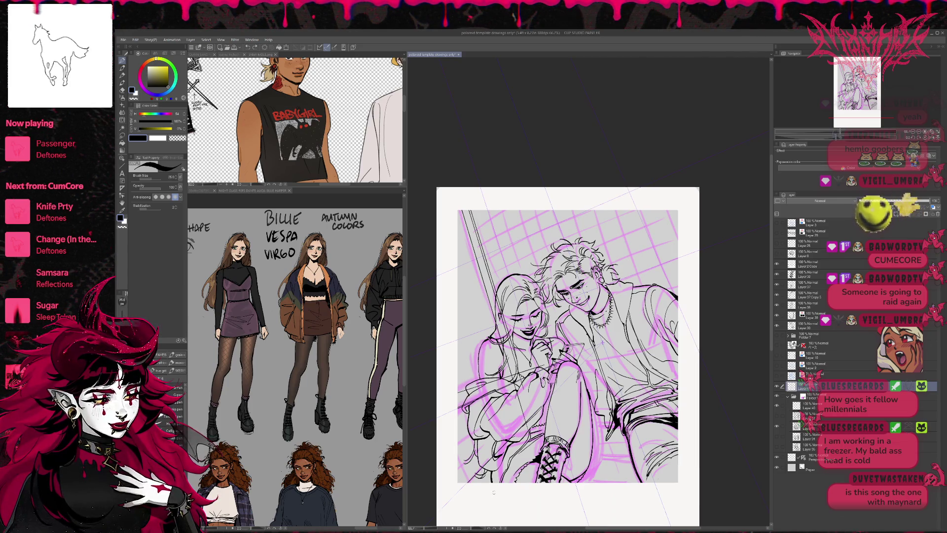
key("ctrl+minus")
key("ctrl+minus")
key("ctrl+minus")
mouse_move(670, 296)
left_mouse_down()
mouse_move(603, 325)
mouse_move(613, 382)
left_mouse_up()
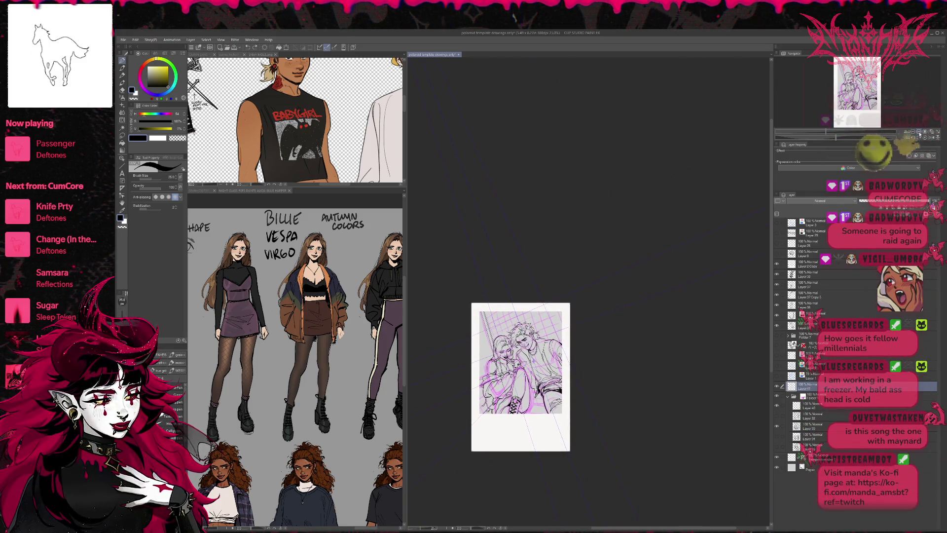
key("ctrl+plus")
key("ctrl+plus")
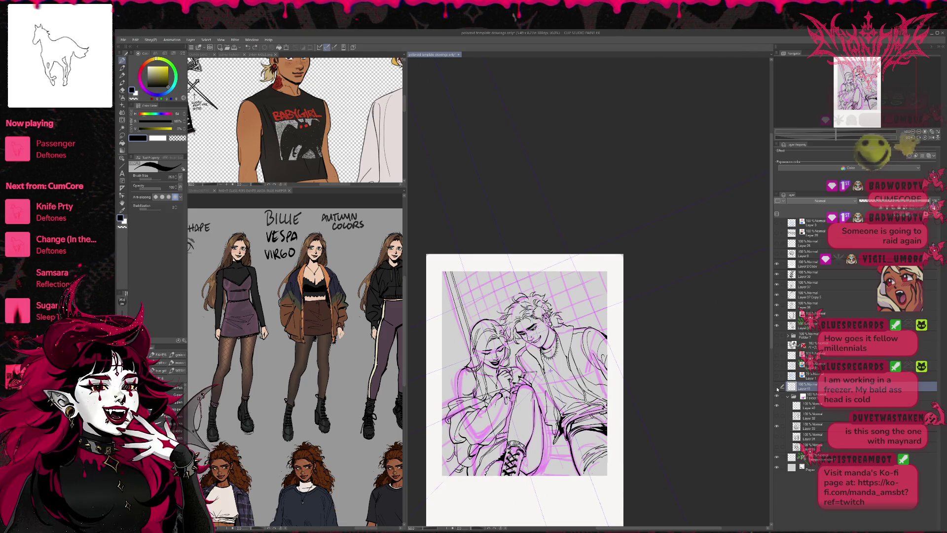
Step: Add a perspective guide line down the canvas with the Perspective ruler sub-tool
left_click(809, 457)
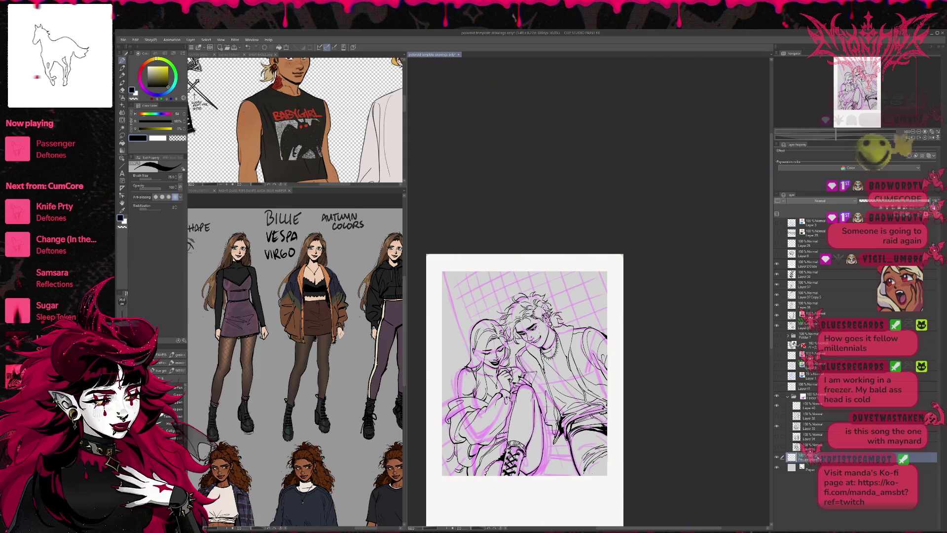
left_click(123, 166)
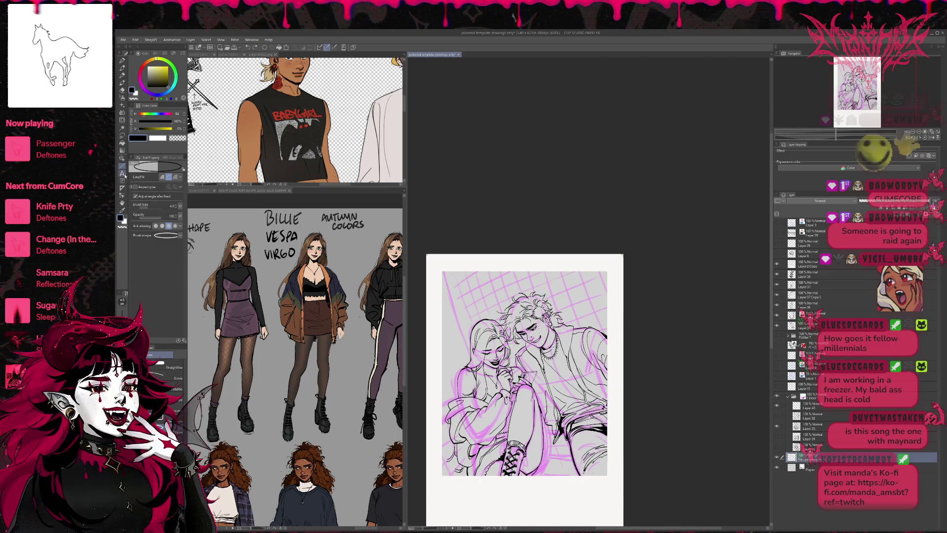
left_click(123, 173)
left_click(122, 188)
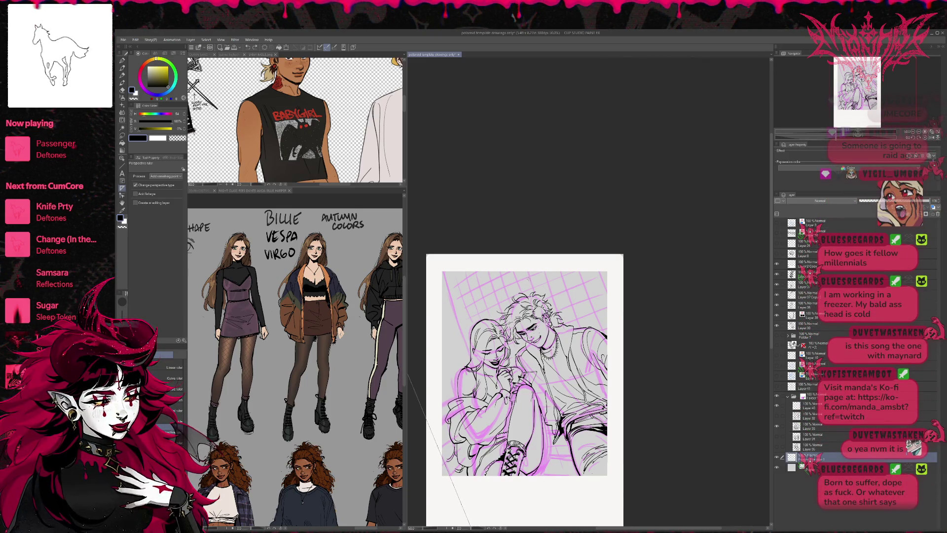
left_click_drag(493, 207, 513, 266)
Step: Pivot the first guide and add three more perspective guide lines across the canvas
left_click_drag(548, 369, 537, 370)
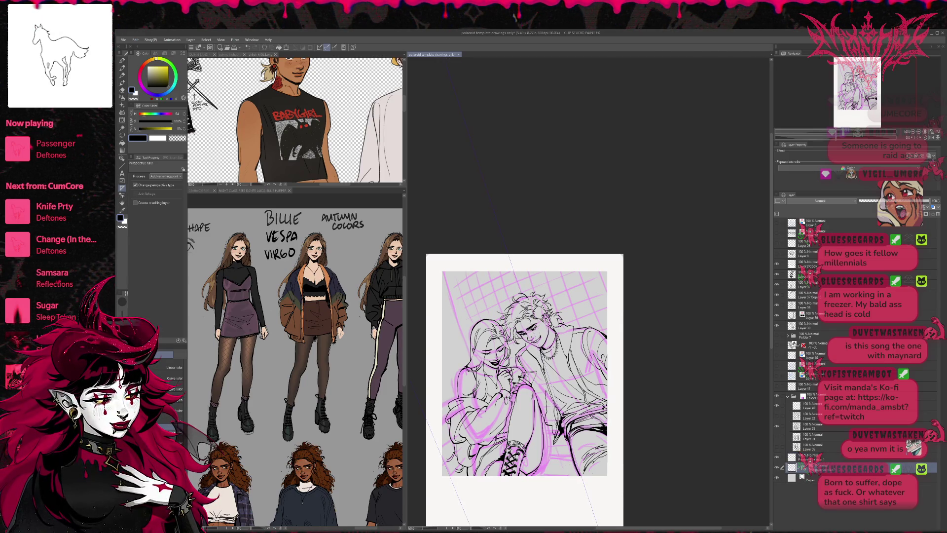
left_click_drag(567, 236, 592, 229)
left_click_drag(625, 445, 629, 446)
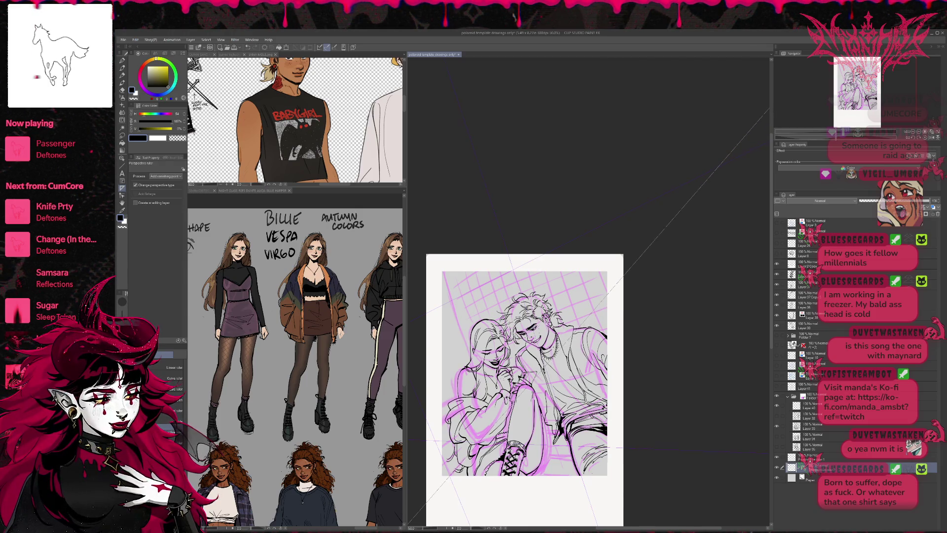
left_click_drag(439, 404, 575, 347)
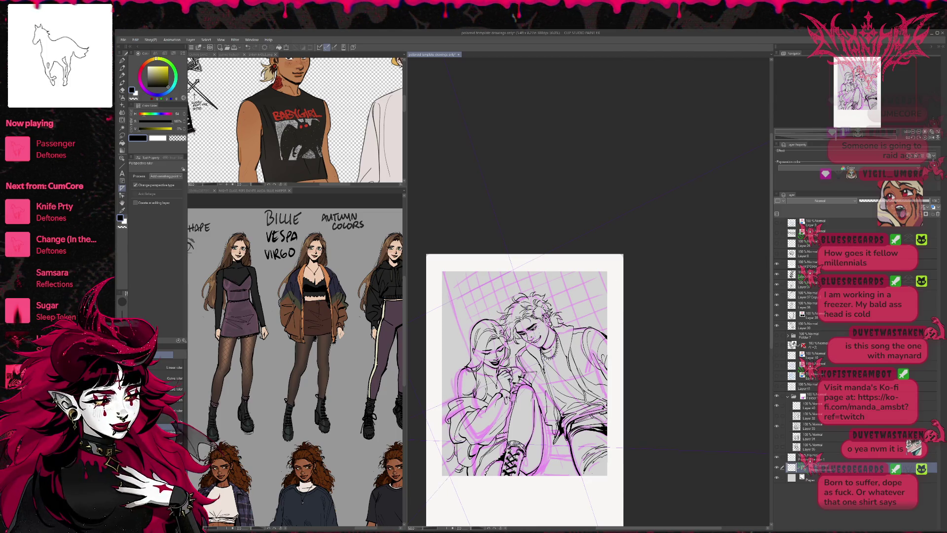
Step: Ink several parallel straight diagonal lines at the drawing's top-left, redoing failed strokes
left_click(121, 60)
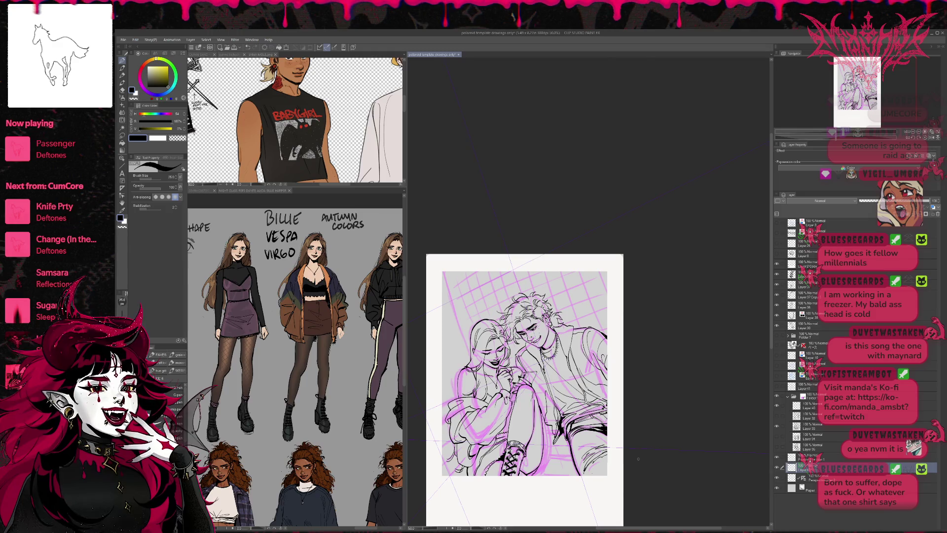
left_click_drag(442, 271, 491, 399)
key("ctrl+z")
mouse_move(448, 271)
left_mouse_down()
mouse_move(480, 350)
mouse_move(466, 345)
left_mouse_up()
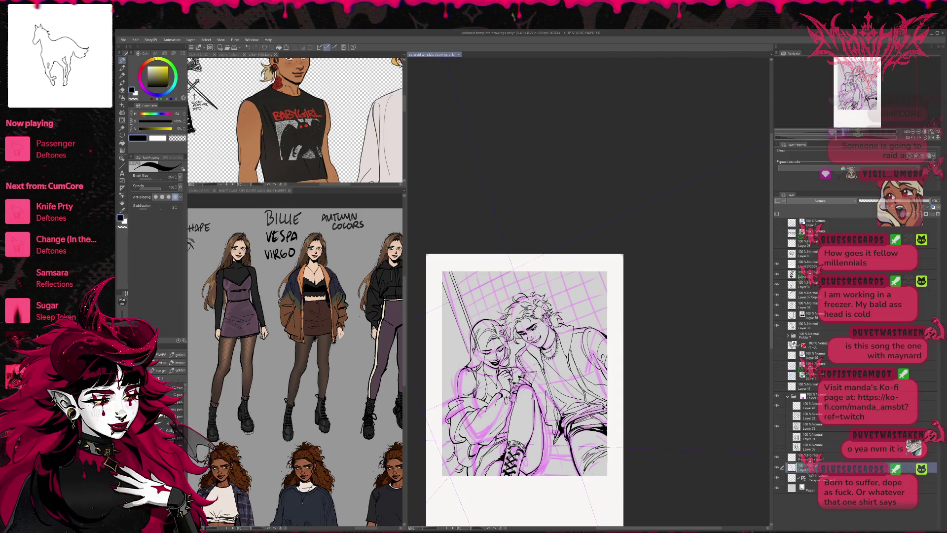
key("ctrl+z")
key("ctrl+z")
key("ctrl+z")
left_click_drag(440, 277, 480, 379)
left_click_drag(441, 287, 472, 366)
left_click_drag(447, 273, 474, 346)
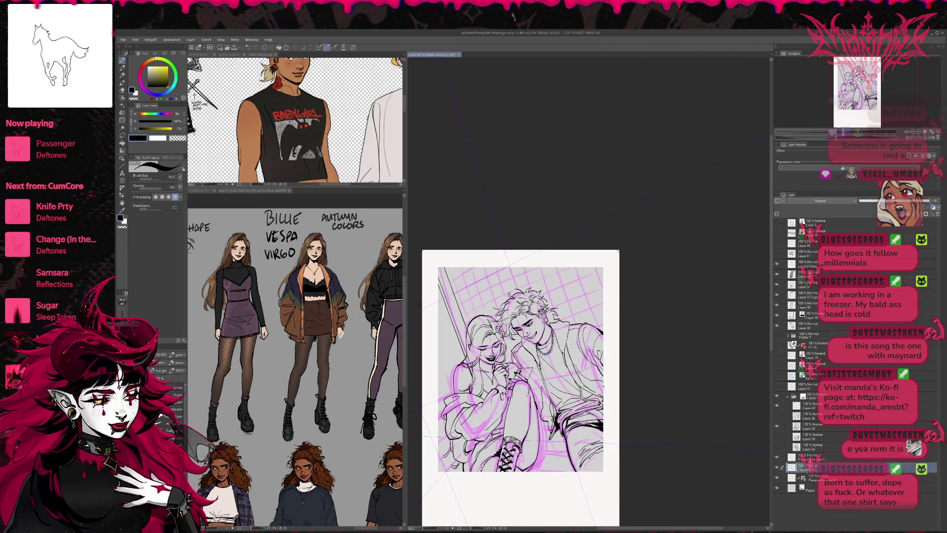
Step: Ink a short straight line along the lower drawing after retries, then tint the lower layer's lines
scroll(525, 375, "down", 1)
left_click_drag(536, 440, 608, 438)
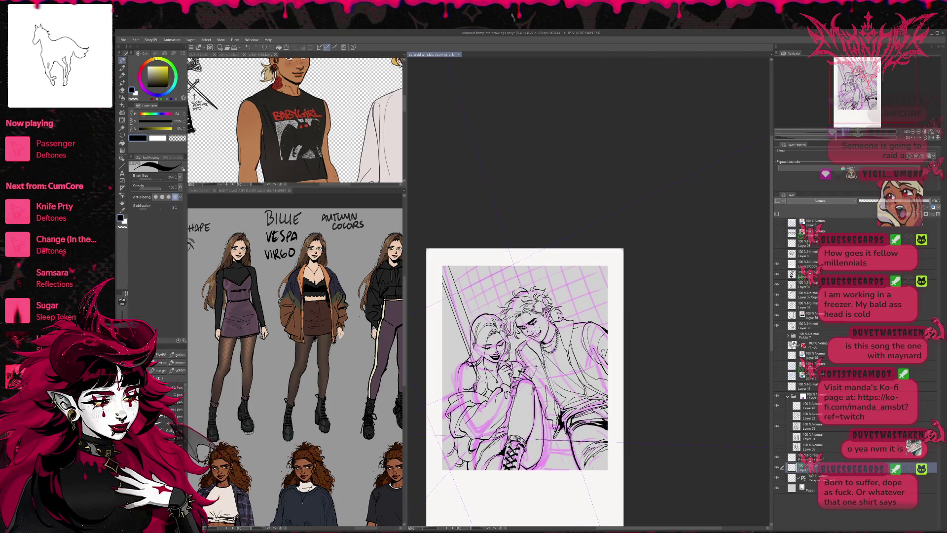
key("ctrl+z")
left_click_drag(562, 460, 608, 454)
left_click_drag(545, 438, 603, 439)
key("ctrl+z")
left_click_drag(540, 439, 570, 439)
key("ctrl+z")
key("ctrl+z")
key("ctrl+z")
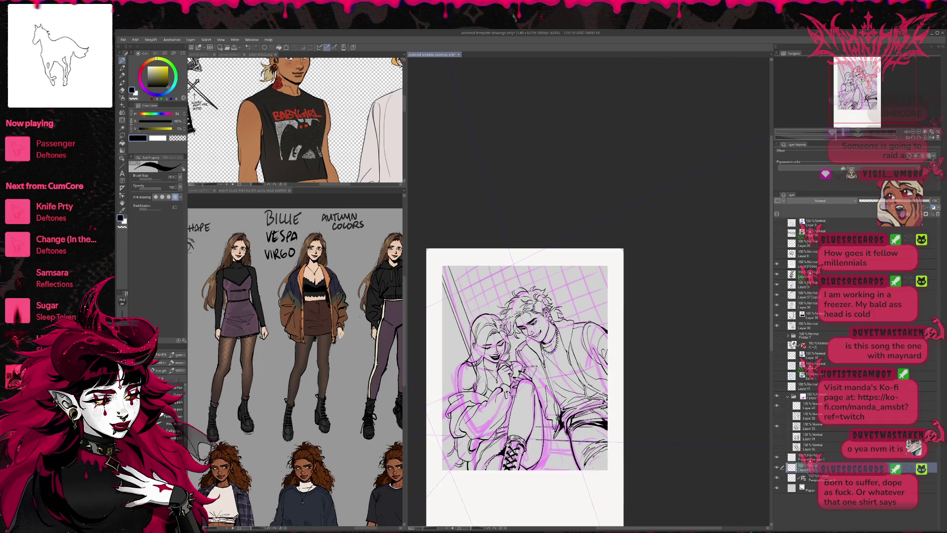
mouse_move(543, 458)
left_mouse_down()
mouse_move(574, 454)
mouse_move(561, 440)
left_mouse_up()
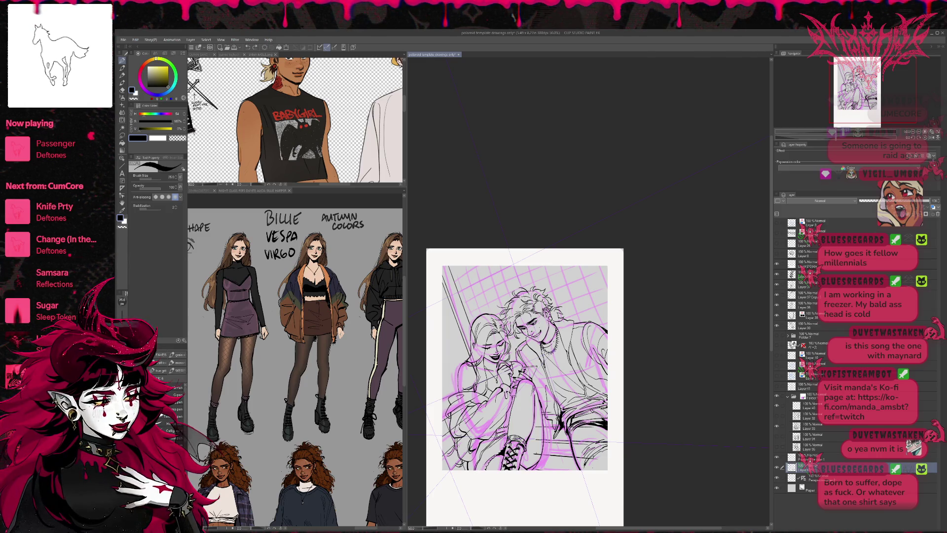
left_click(932, 208)
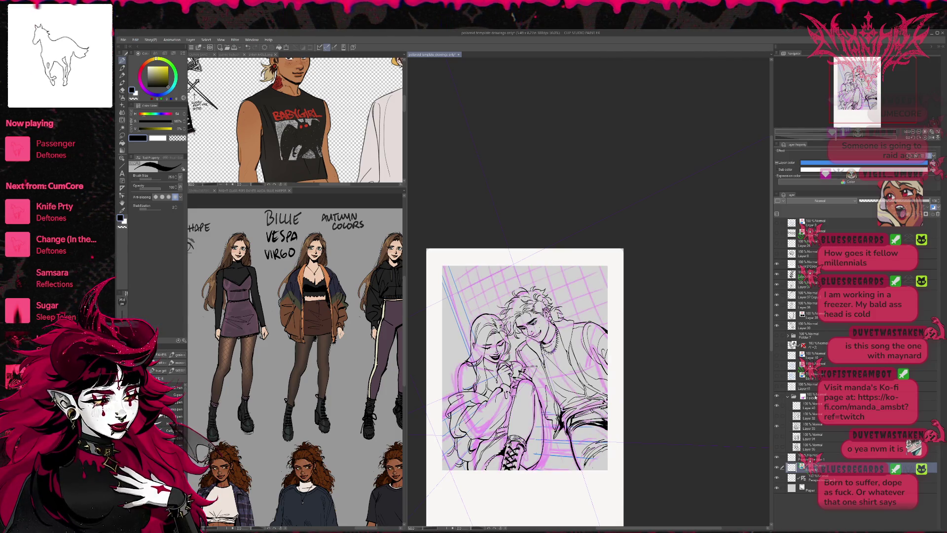
Step: Fade the pink sketch folder to 21% opacity and add new Layer 42 above it
left_click(809, 396)
left_click(867, 202)
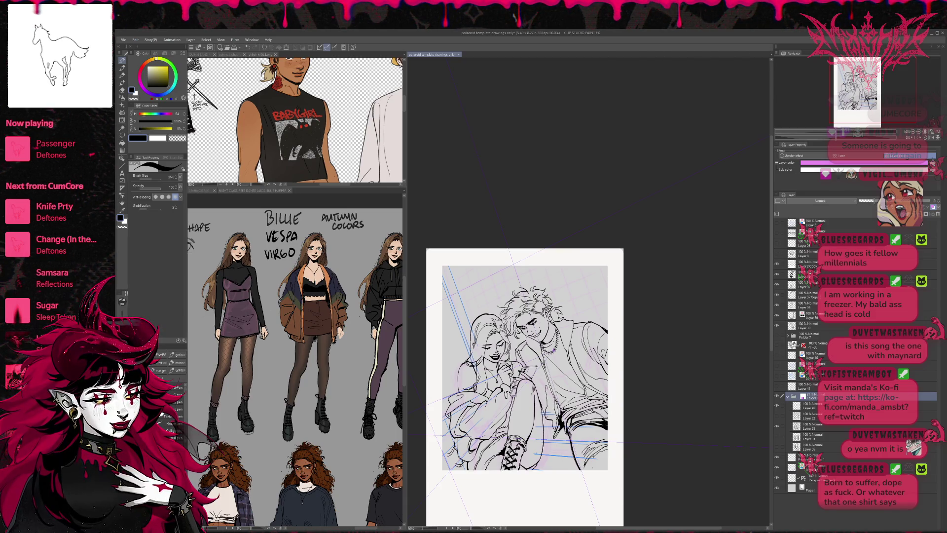
key("ctrl+shift+n")
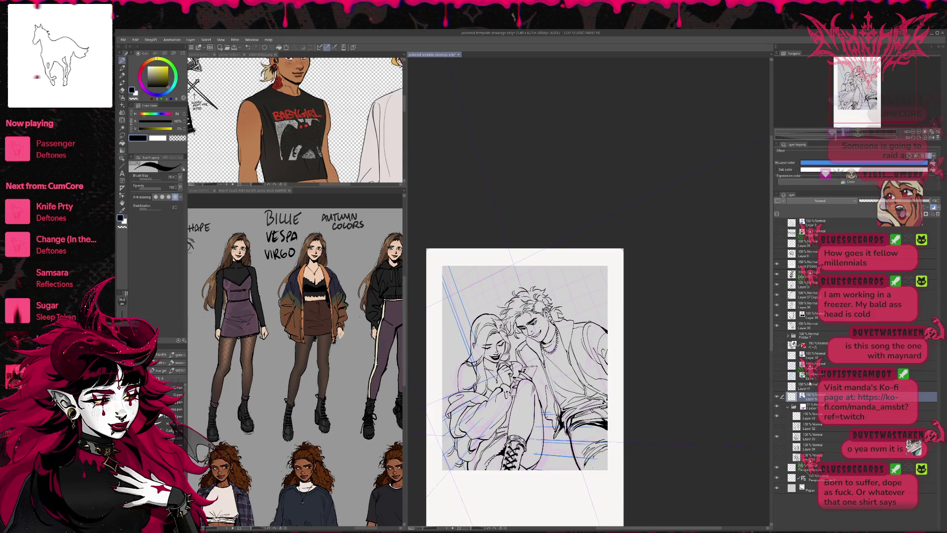
left_click(809, 406)
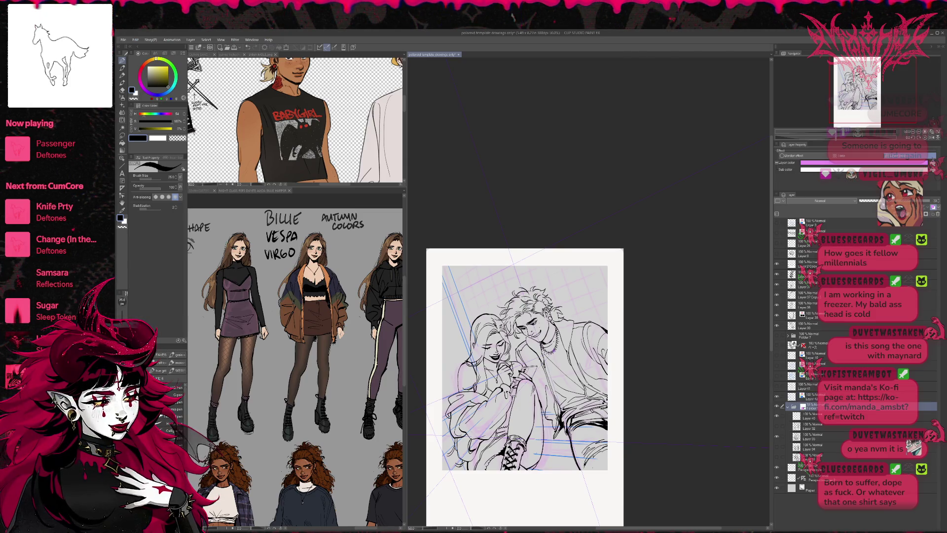
left_click(804, 397)
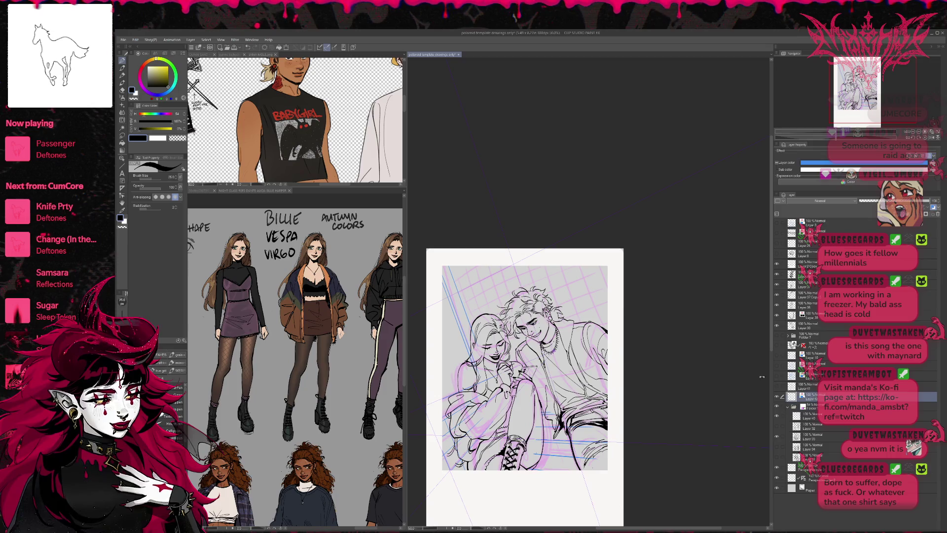
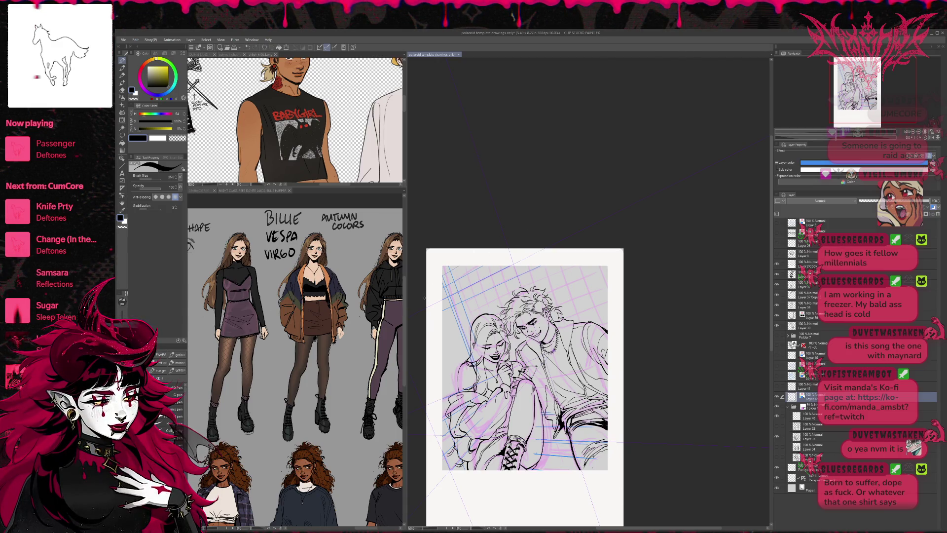
Step: Pan the couple line art and mirror the canvas view horizontally to check for mistakes
left_click(86, 58)
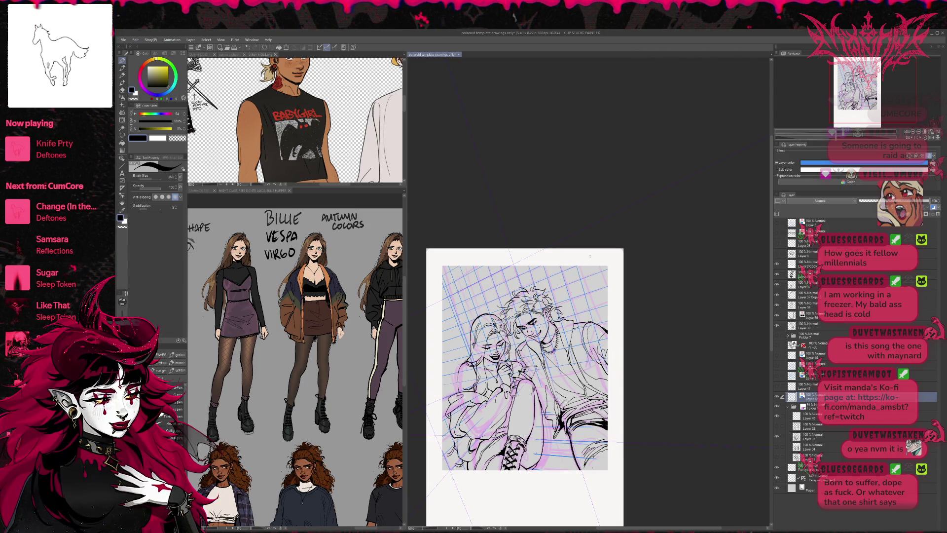
left_click_drag(628, 360, 637, 355)
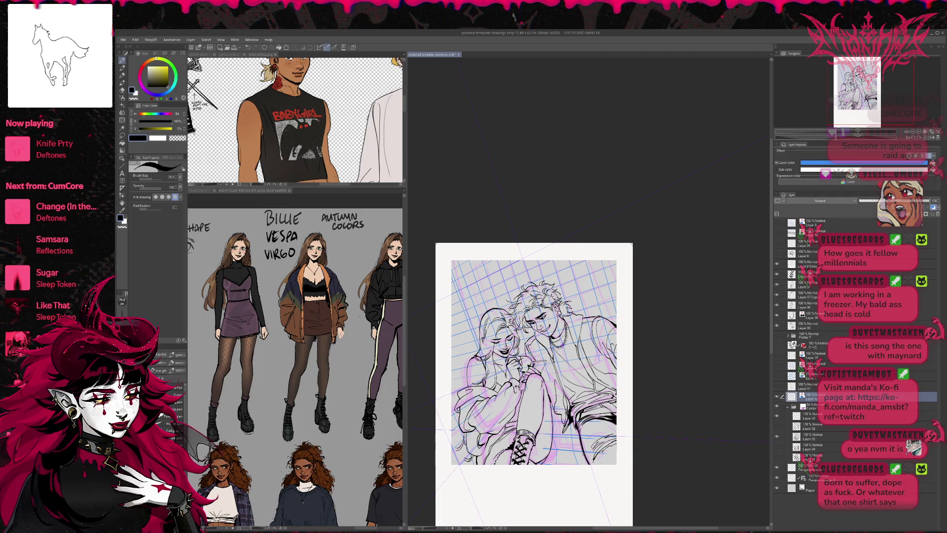
left_click_drag(533, 355, 520, 338)
key("h")
left_click_drag(649, 450, 573, 436)
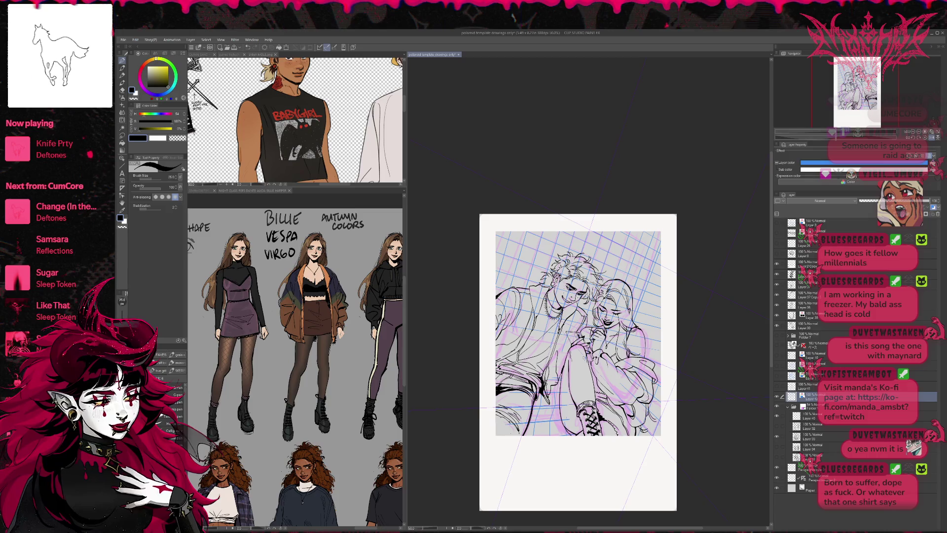
Step: Flip the view back to normal and hide the pink sketch layer
left_click_drag(577, 345, 562, 340)
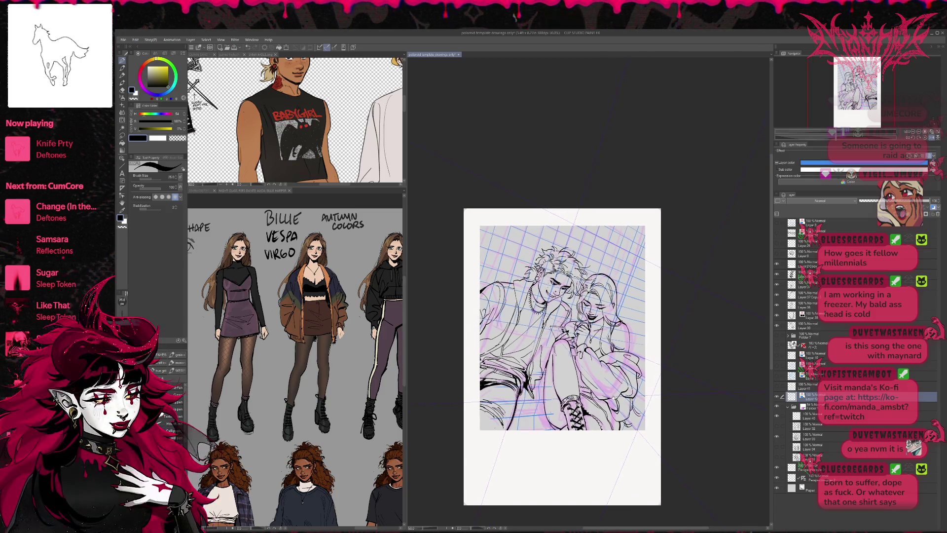
key("h")
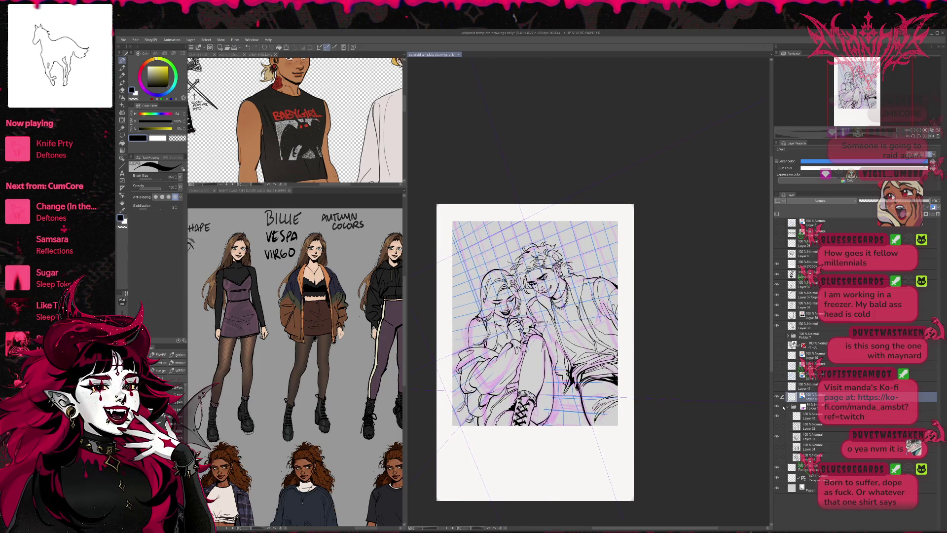
left_click(777, 407)
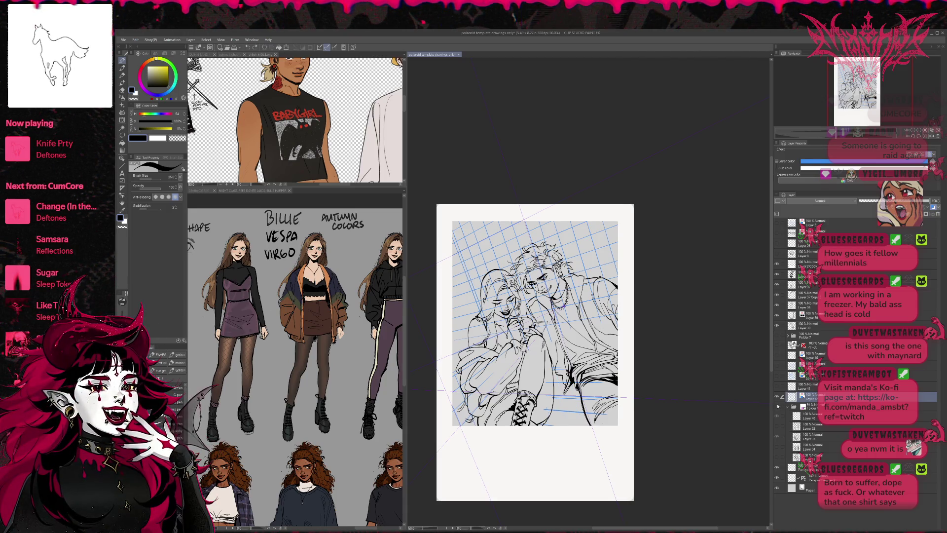
key("r")
key("e")
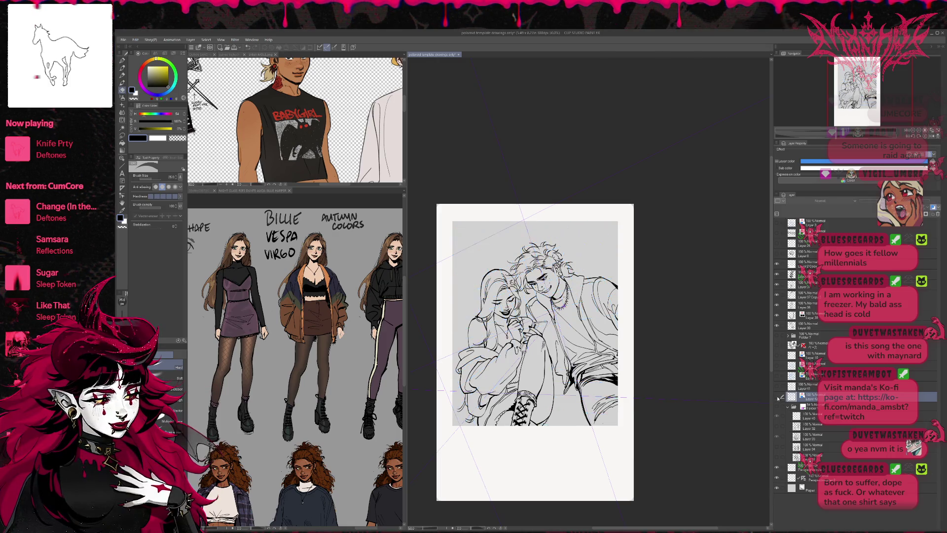
left_click(777, 406)
left_click(778, 396)
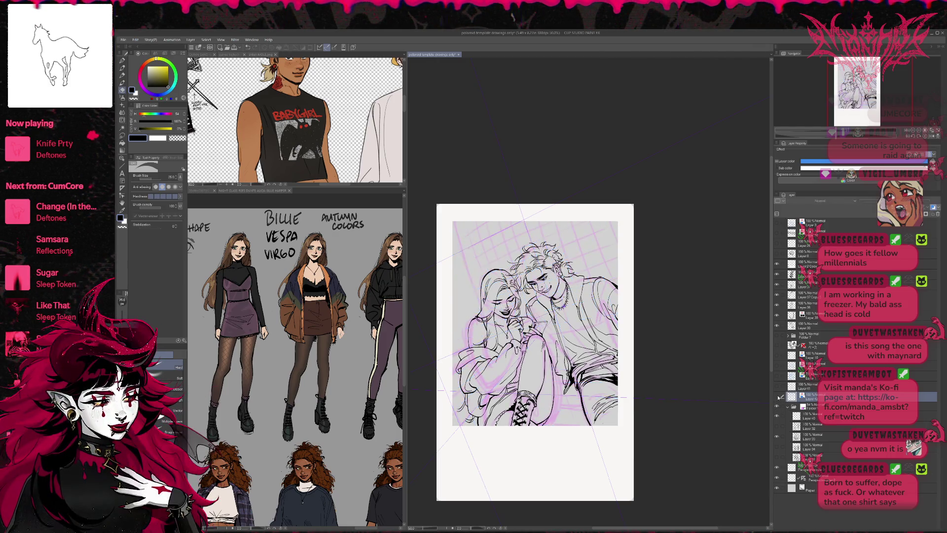
left_click(778, 397)
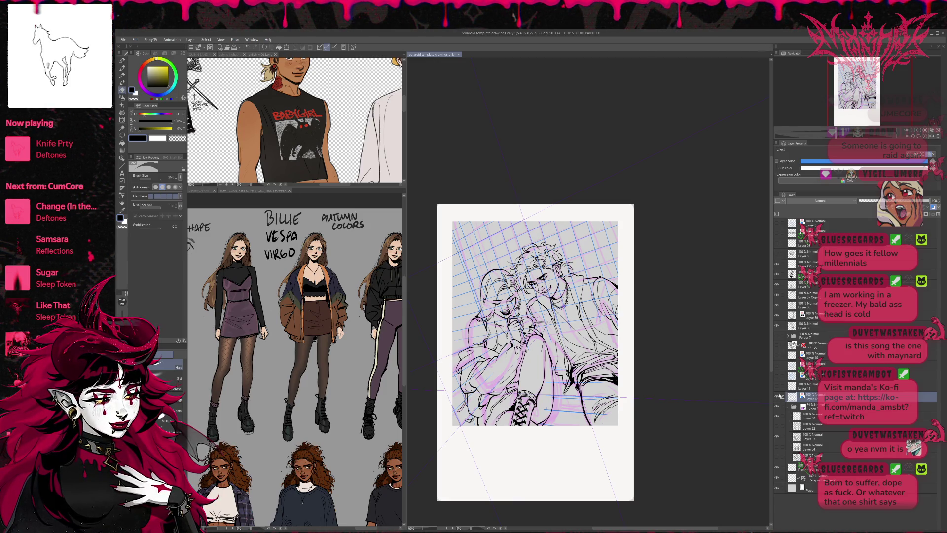
left_click(778, 406)
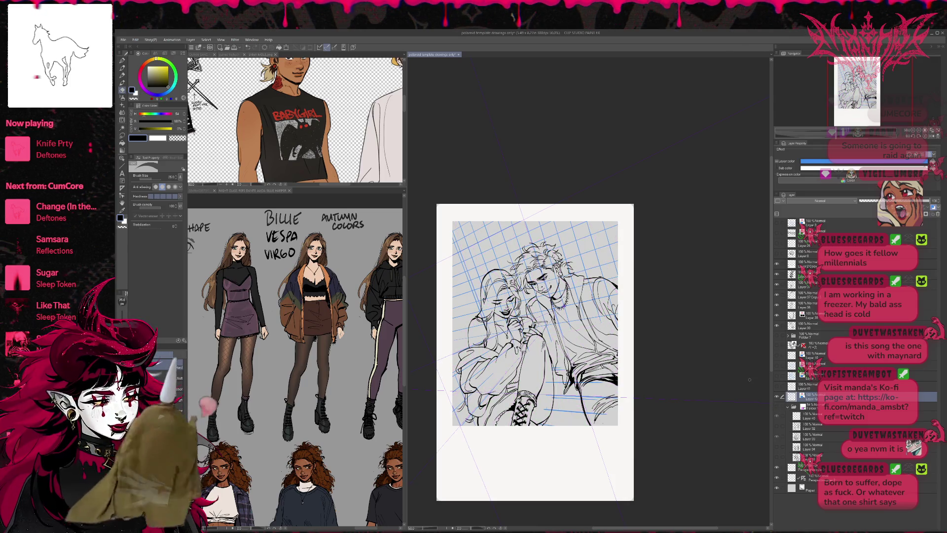
Step: Fade the blue perspective grid to about 56% and add a new inking layer with the Pen
key("r")
key("e")
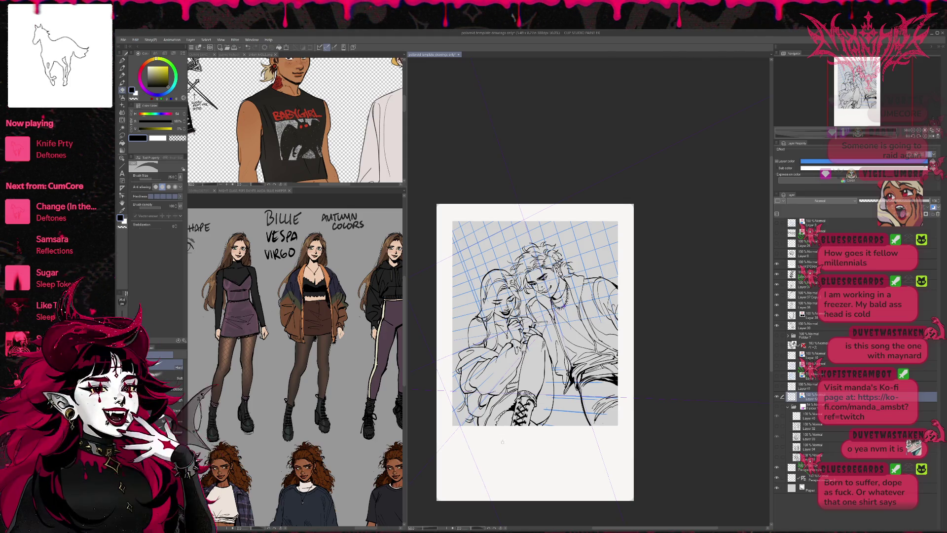
left_click_drag(929, 201, 899, 200)
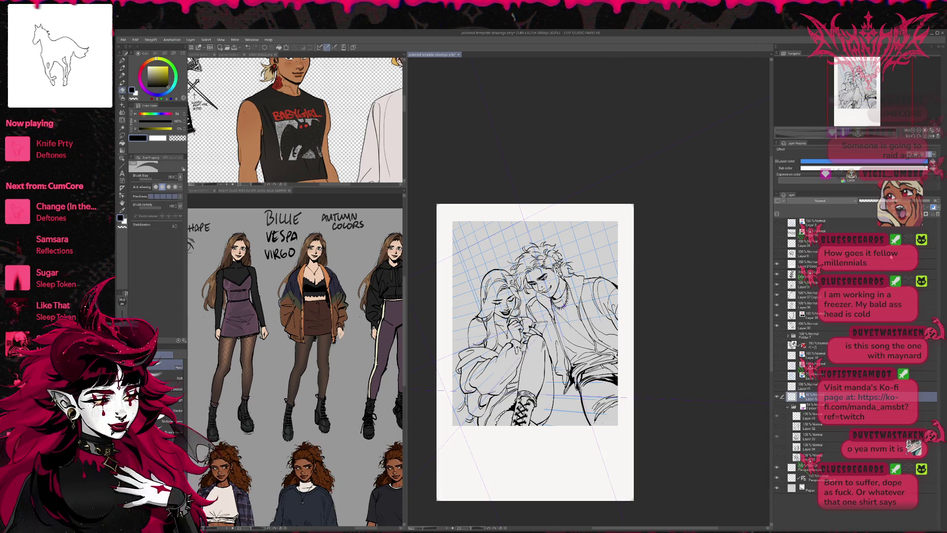
key("ctrl+shift+n")
key("p")
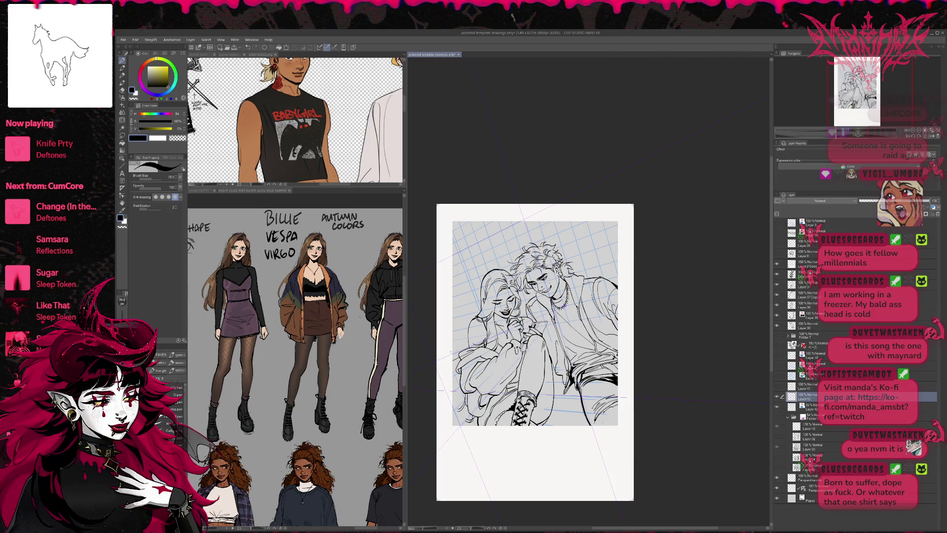
Step: Ink a straight line along the drawing's left edge, redrawing it after several undos
left_click_drag(452, 245, 478, 312)
left_click_drag(452, 245, 478, 307)
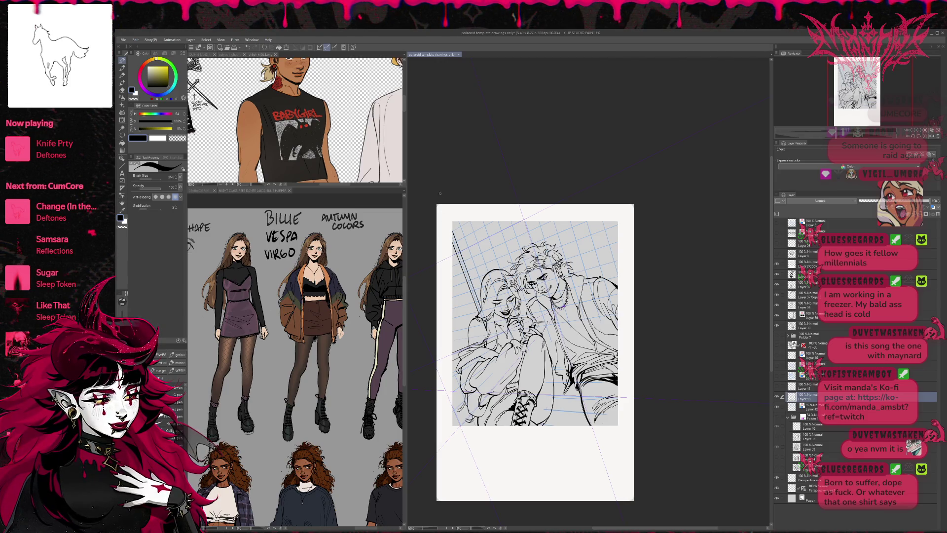
key("ctrl+z")
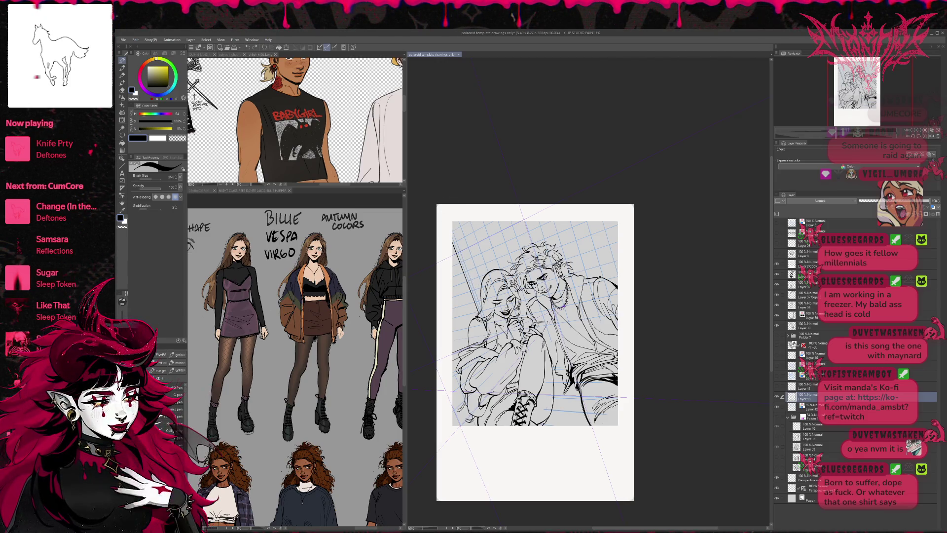
left_click_drag(479, 314, 453, 239)
left_click_drag(479, 301, 453, 222)
key("ctrl+z")
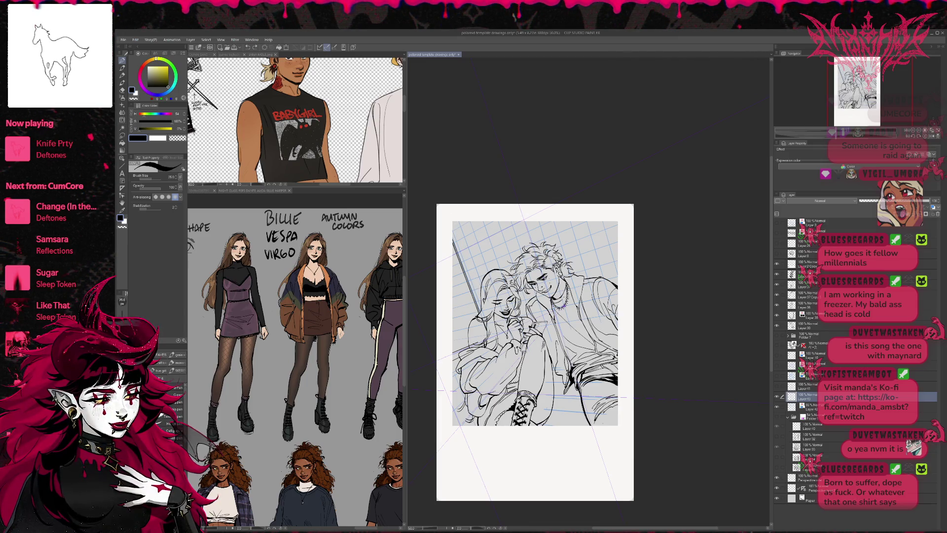
left_click_drag(479, 297, 453, 222)
key("ctrl+z")
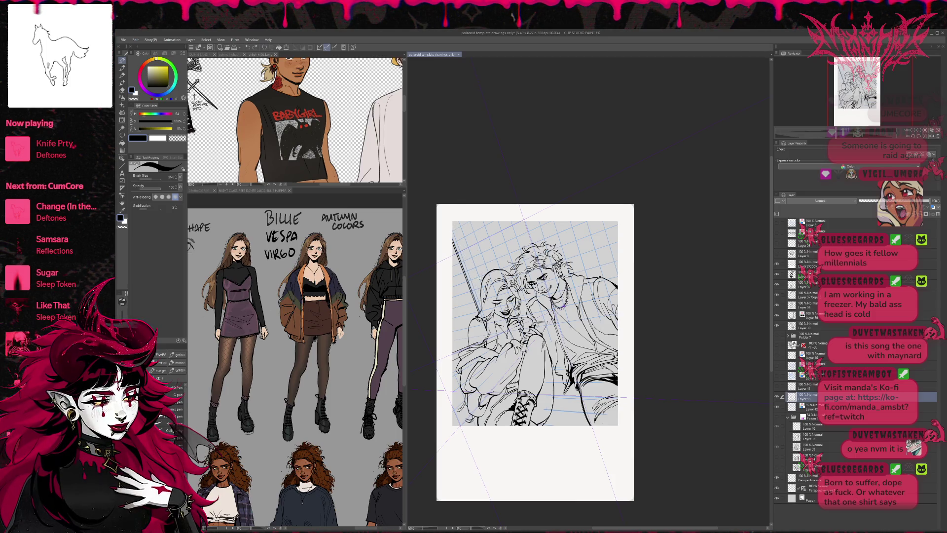
left_click_drag(481, 284, 460, 222)
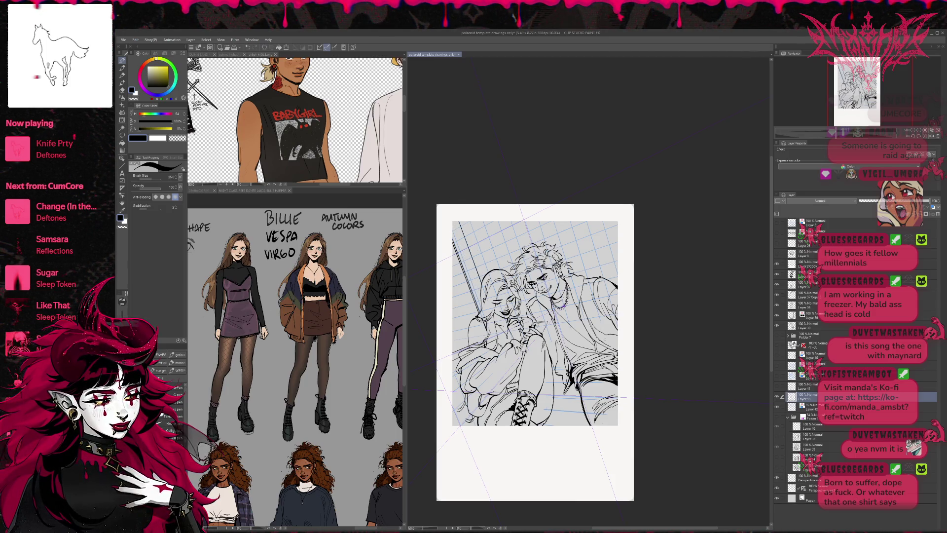
Step: Hide and re-show the blue perspective grid to check the left-edge line
left_click_drag(602, 340, 597, 338)
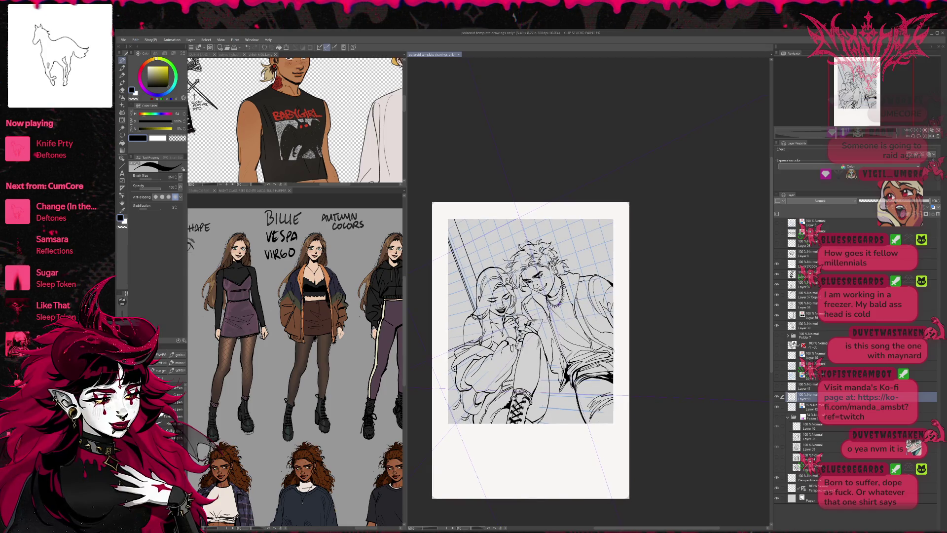
left_click(777, 407)
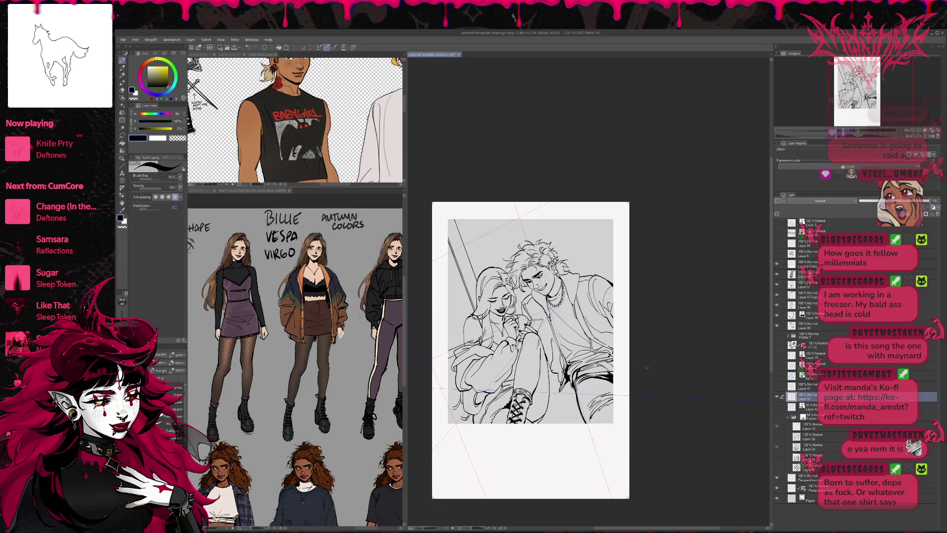
key("e")
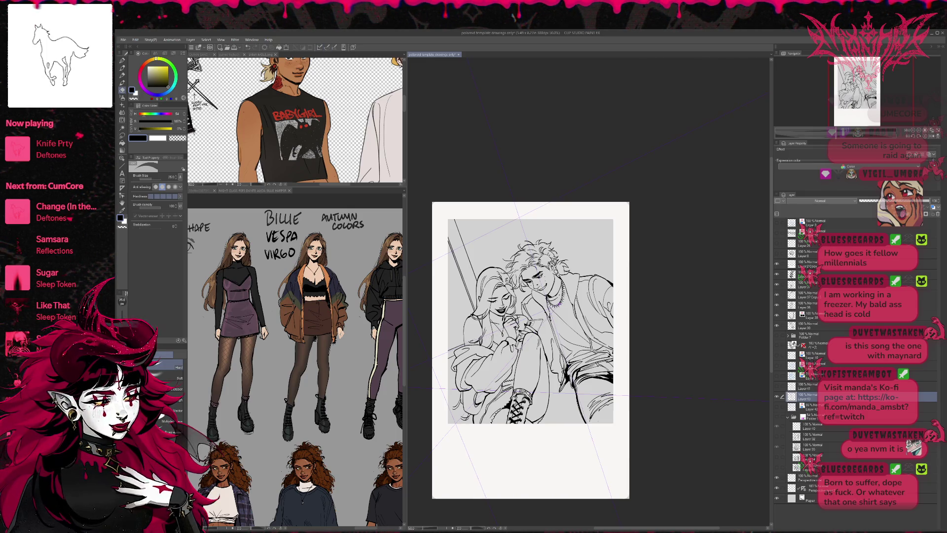
left_click_drag(530, 346, 520, 342)
scroll(543, 339, "down", 1)
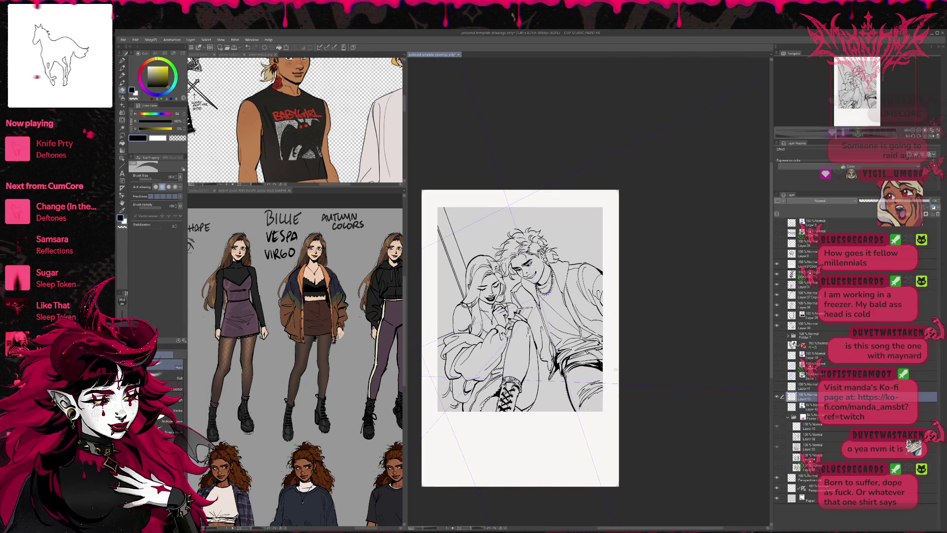
left_click(776, 406)
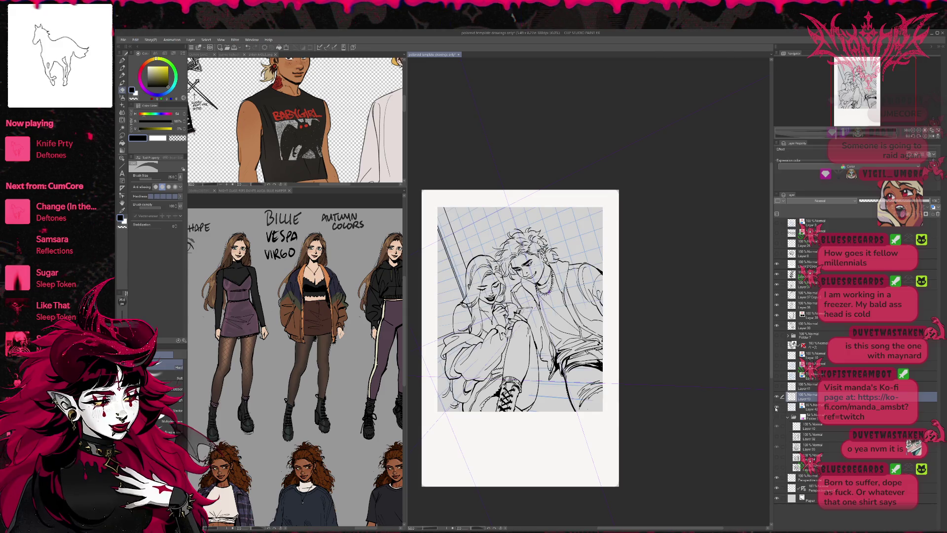
Step: Compare the drawing with and without the perspective grid, alternating between pen and eraser
left_click(776, 406)
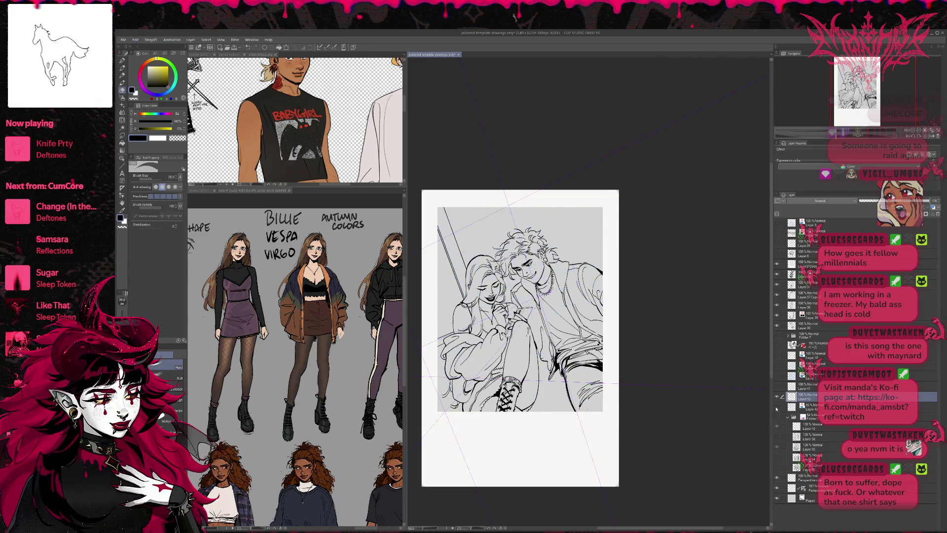
left_click(777, 406)
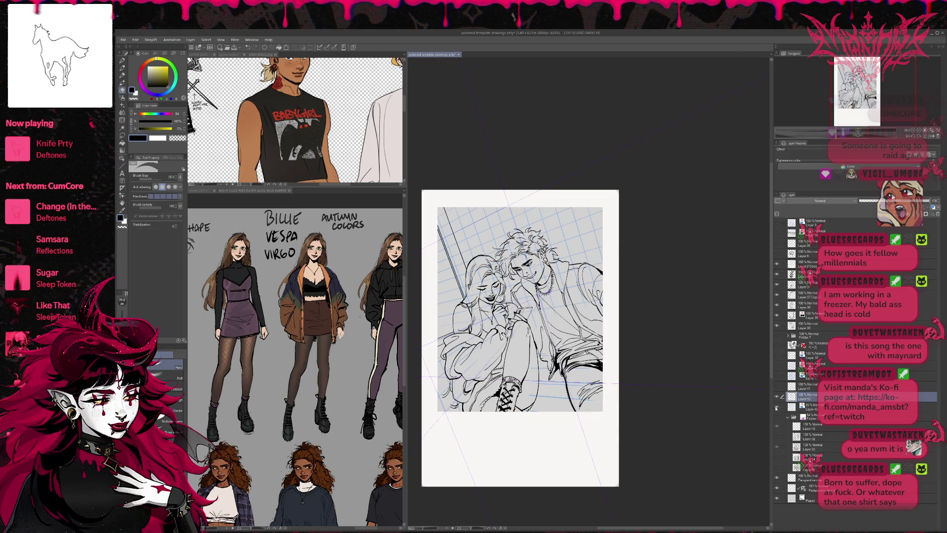
left_click(776, 406)
left_click(776, 407)
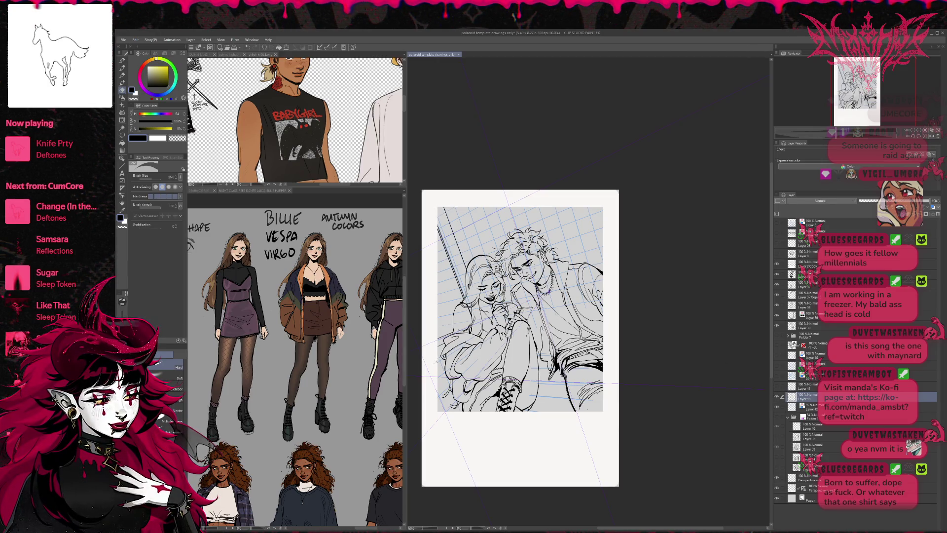
key("p")
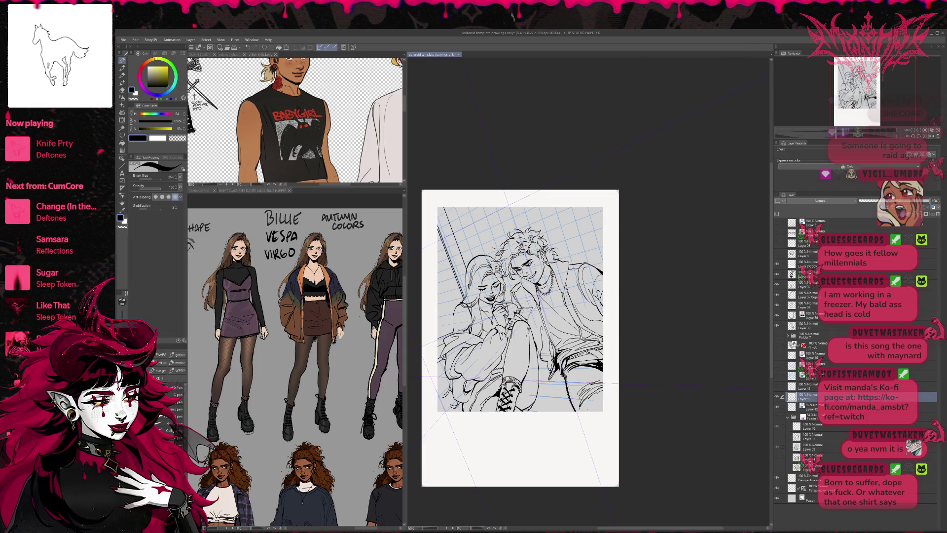
key("e")
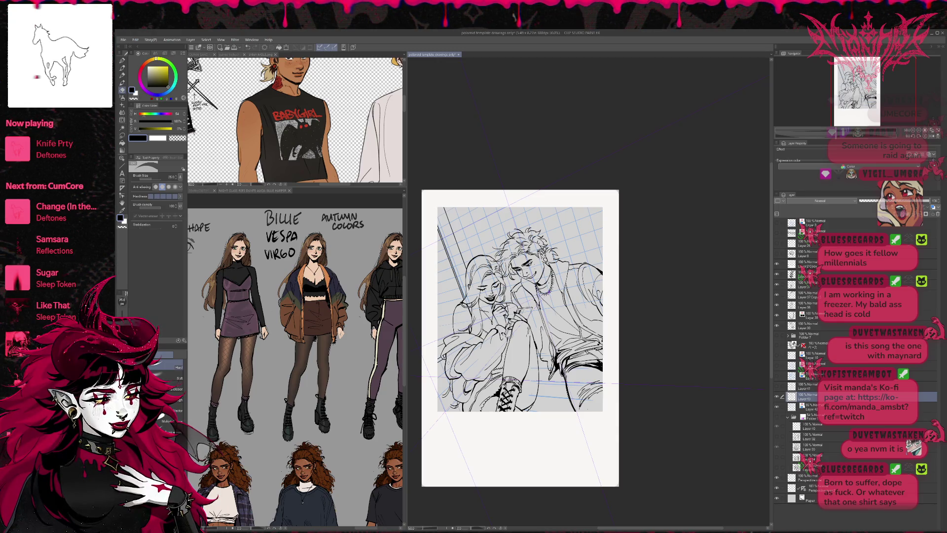
key("p")
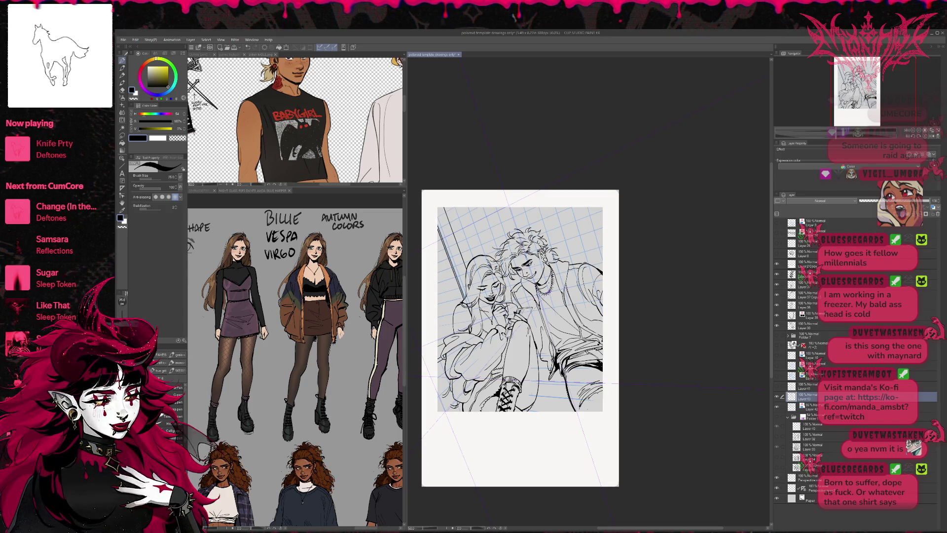
key("e")
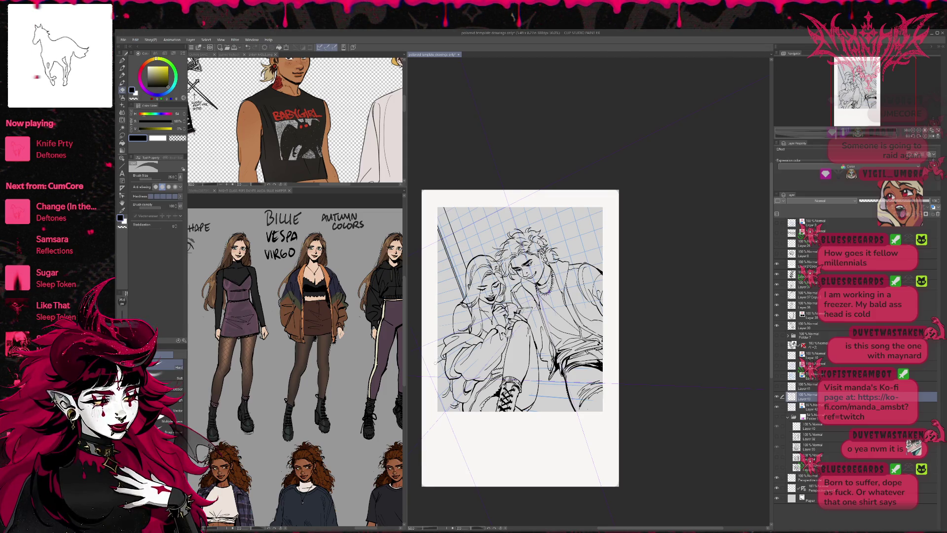
key("p")
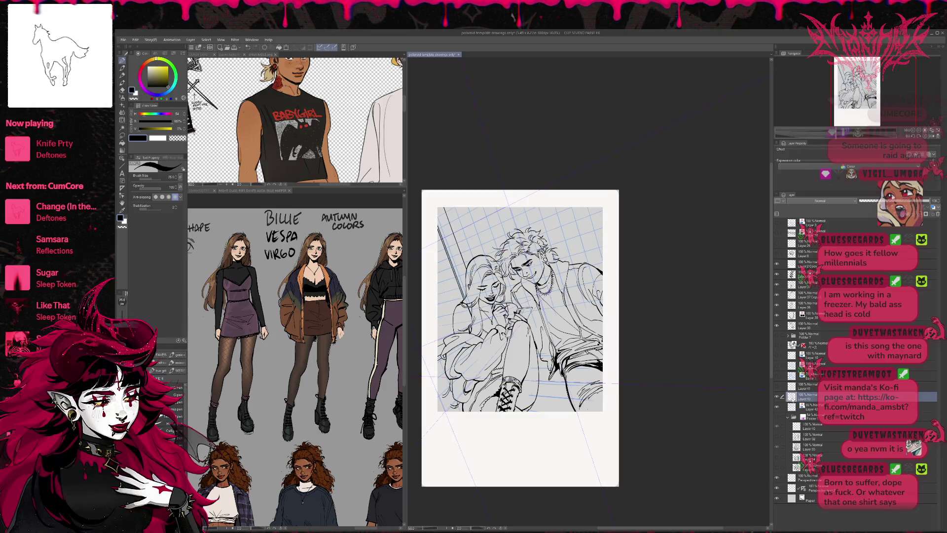
key("e")
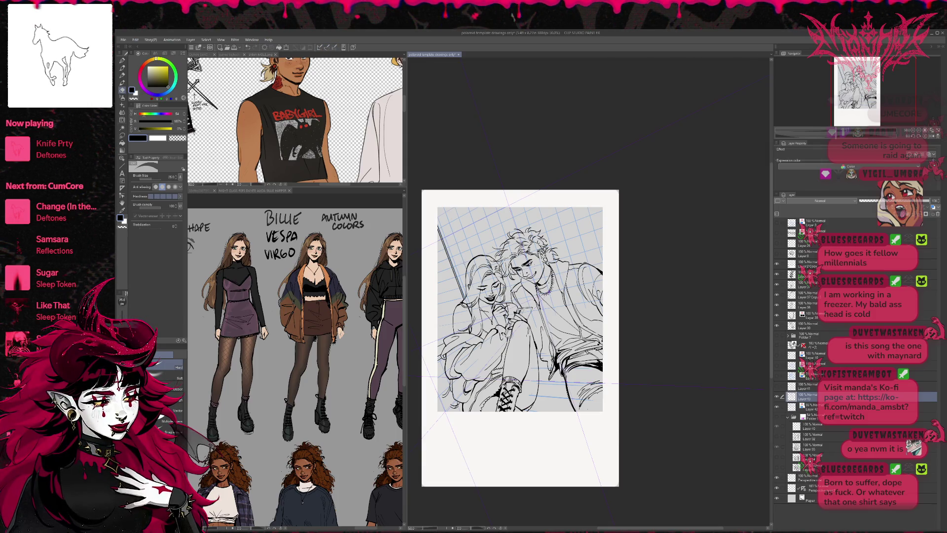
key("p")
Step: Draw a diagonal line along the drawing's left edge, undoing and redrawing it once
left_click_drag(468, 290, 436, 192)
key("ctrl+z")
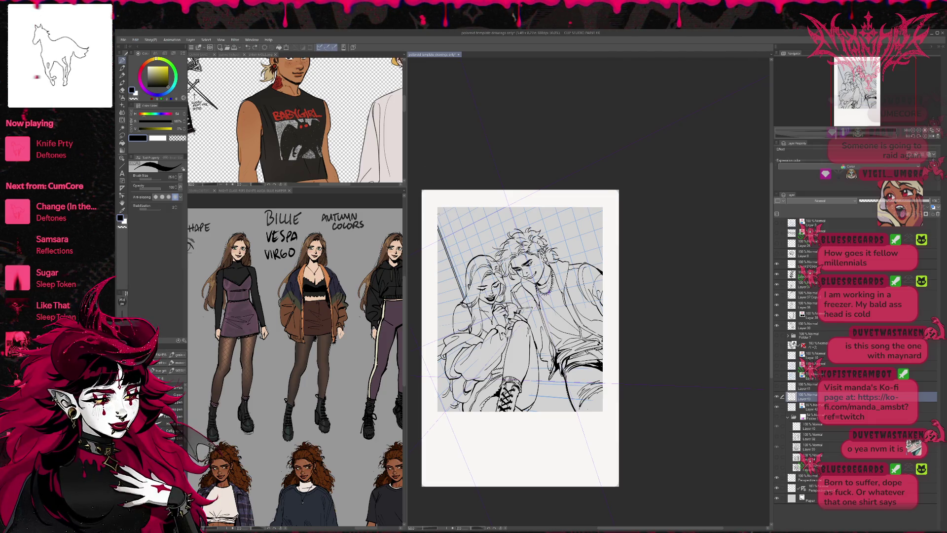
left_click_drag(438, 219, 466, 284)
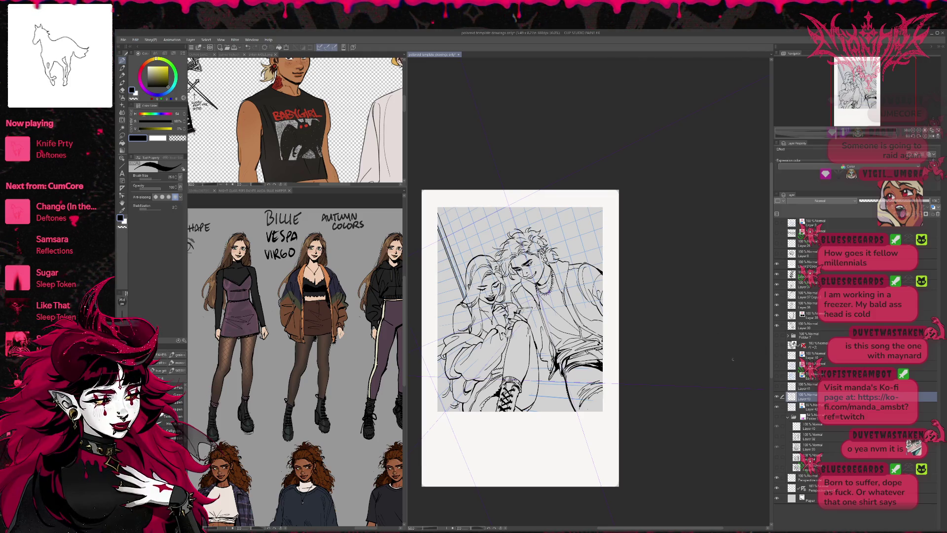
key("e")
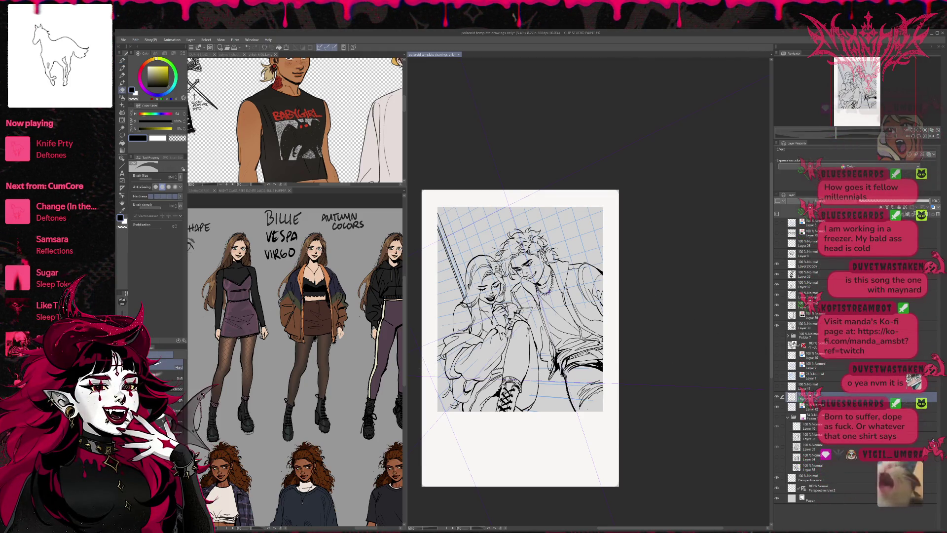
key("p")
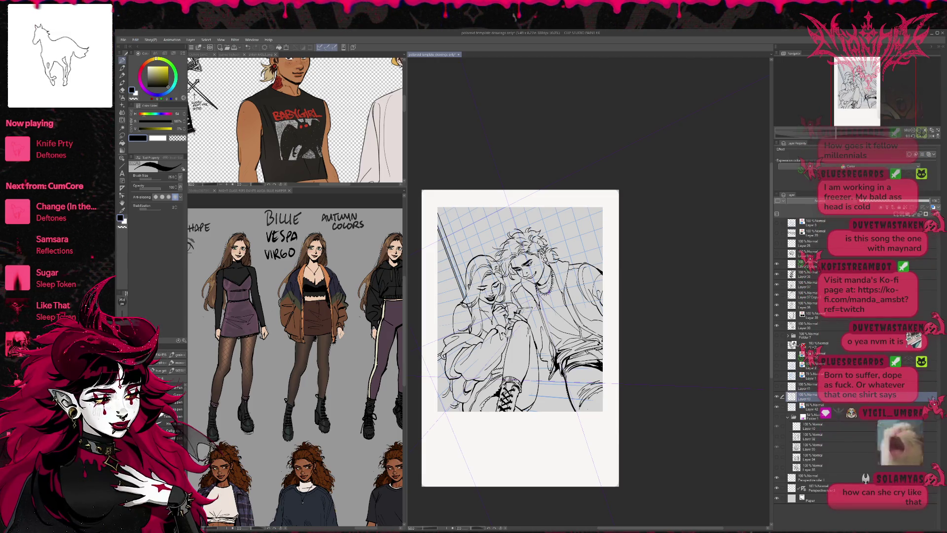
key("e")
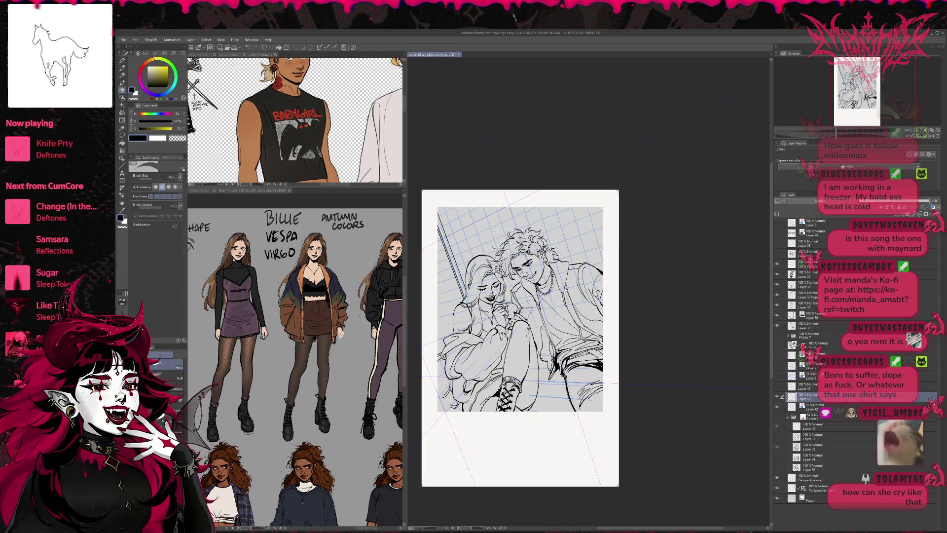
left_click_drag(520, 338, 505, 342)
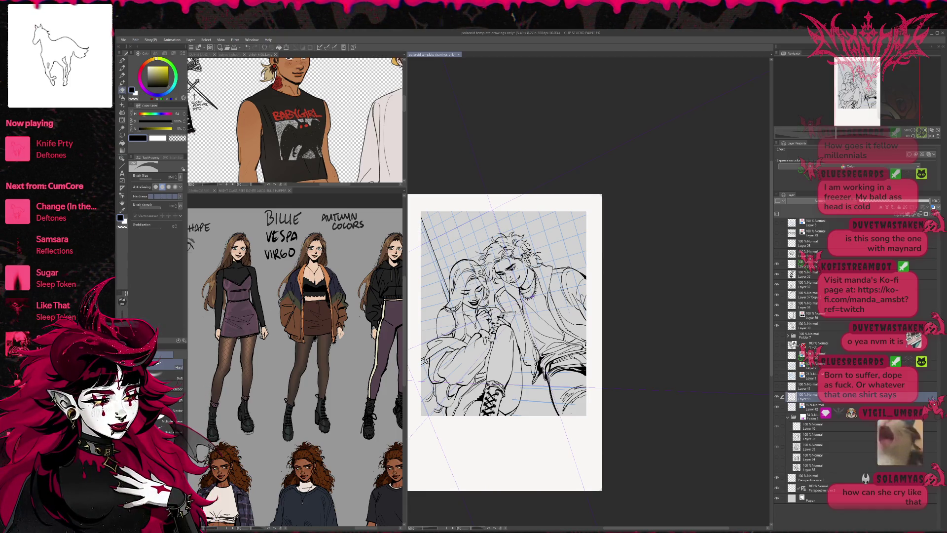
Step: Draw the double-lined diagonal pole at the upper left with the G-pen and hide the perspective grid
key("p")
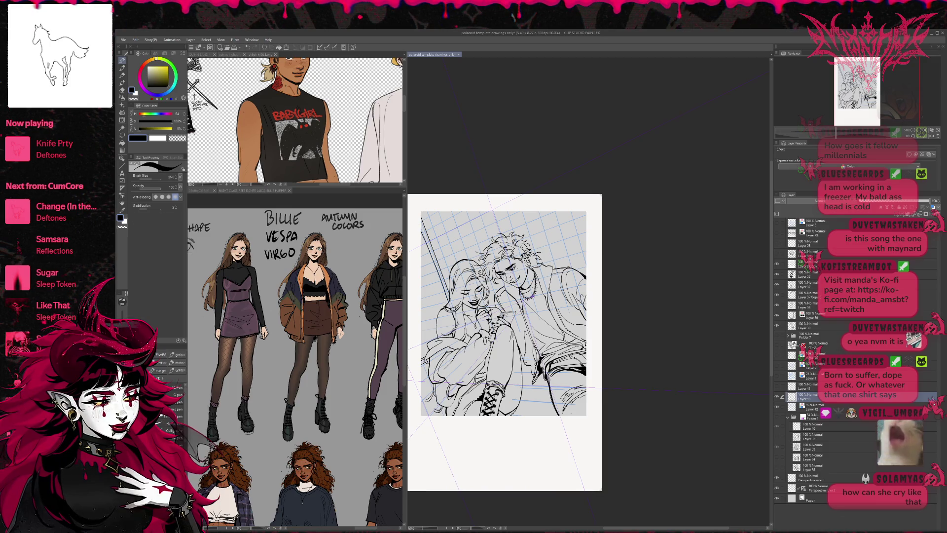
key("e")
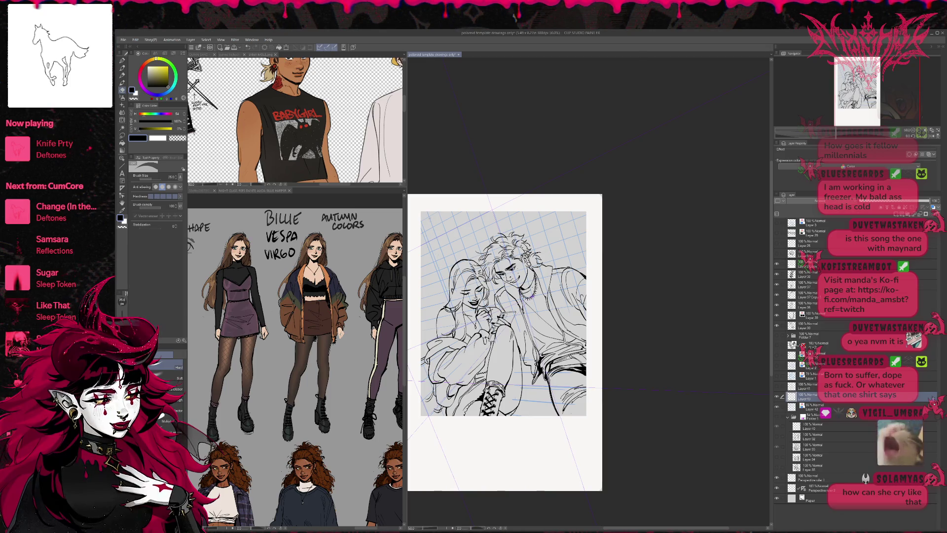
key("p")
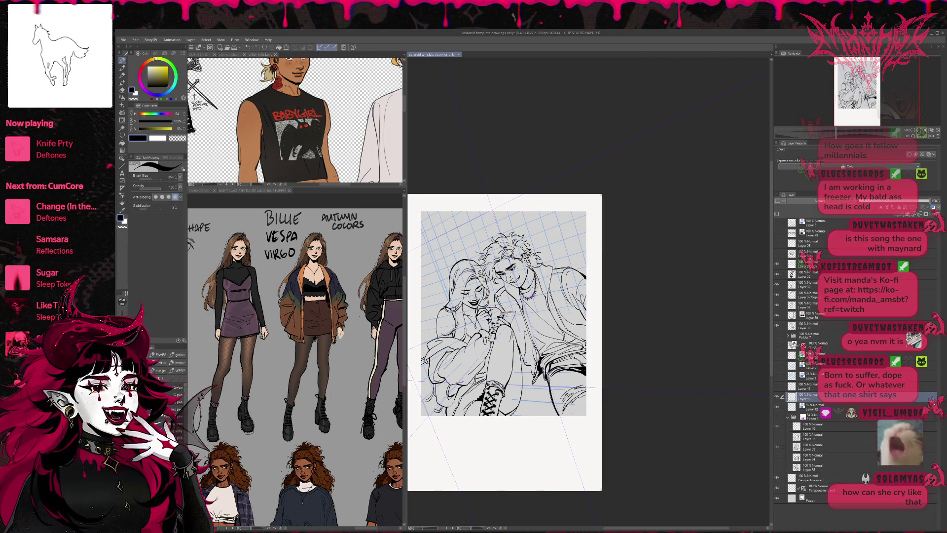
left_click_drag(451, 275, 427, 211)
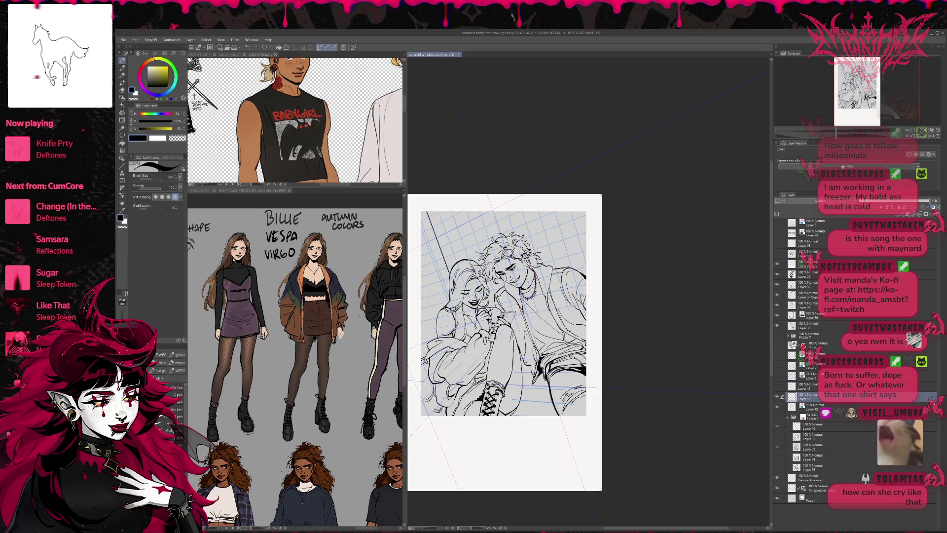
left_click_drag(450, 296, 422, 221)
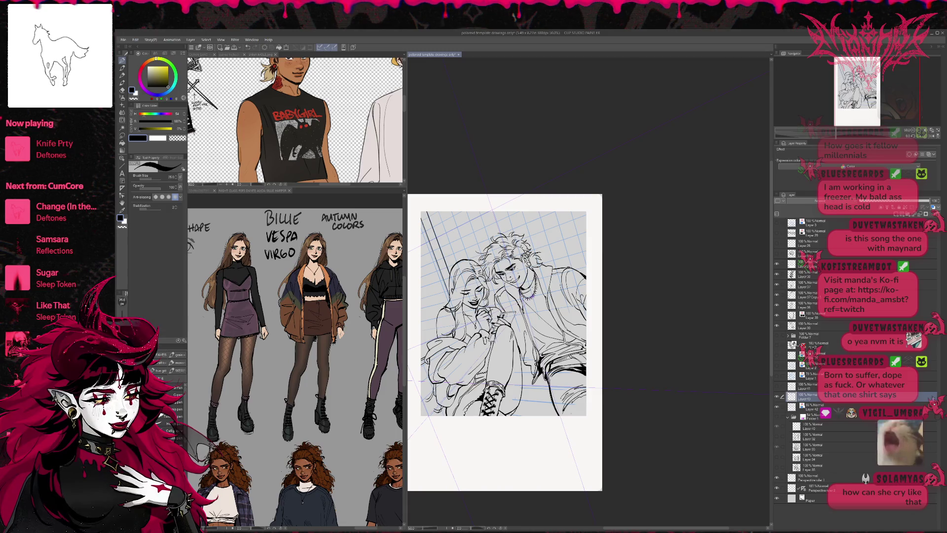
left_click_drag(442, 278, 423, 228)
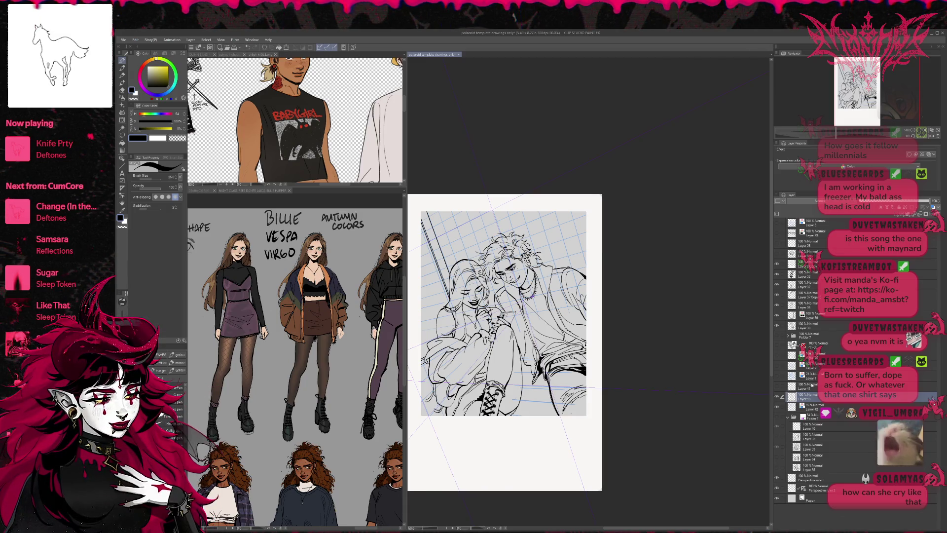
left_click(777, 407)
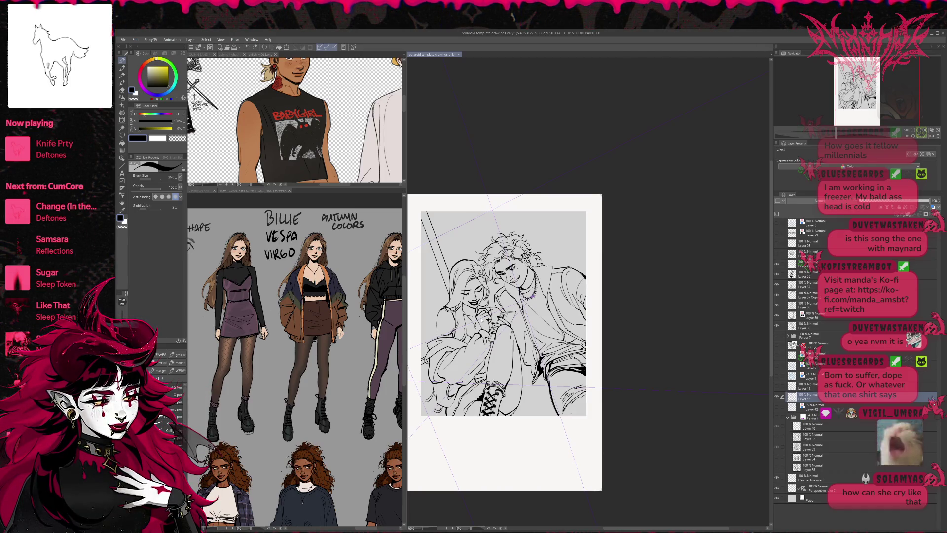
key("ctrl+z")
key("ctrl+z")
left_click_drag(422, 218, 449, 294)
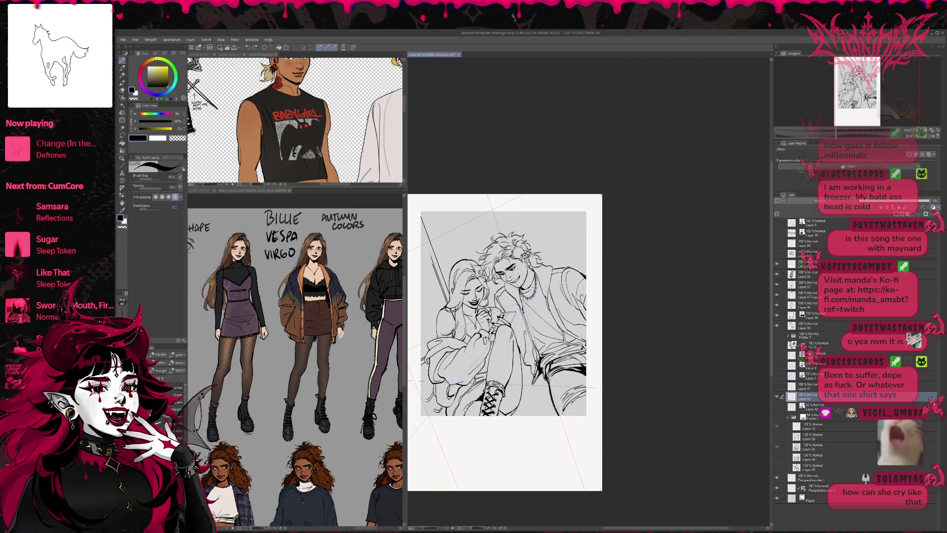
left_click_drag(421, 230, 429, 253)
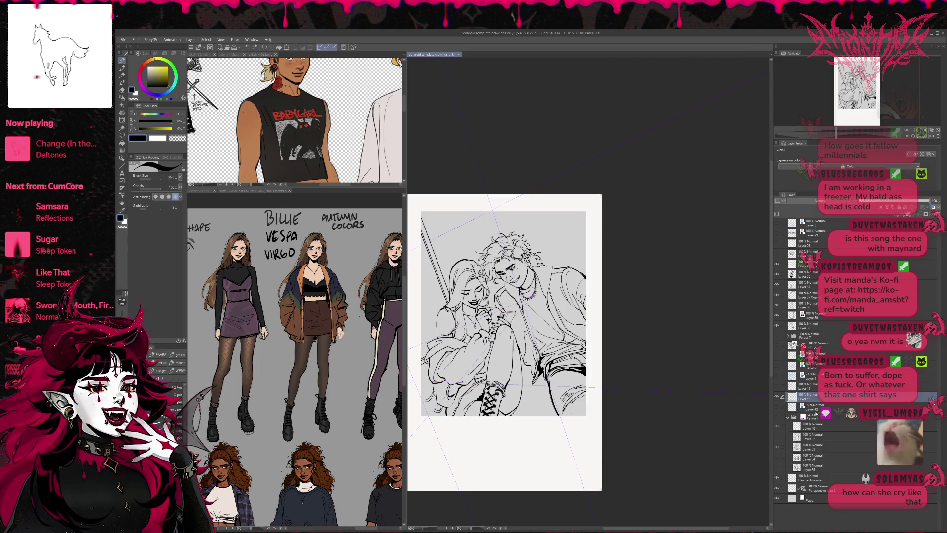
Step: Toggle the girl's line-art layer on and off to compare the drawing
left_click(777, 305)
left_click(777, 305)
left_click(777, 305)
left_click(777, 305)
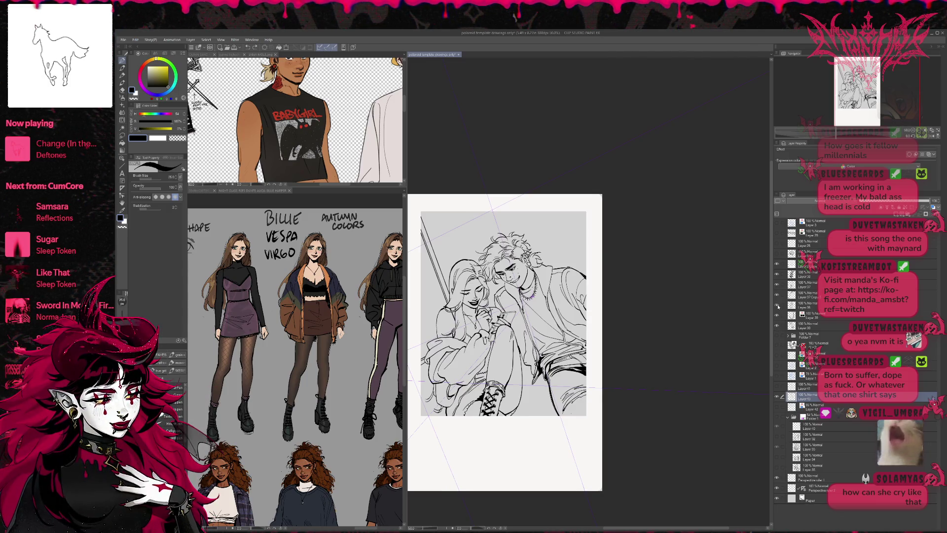
left_click(809, 305)
key("r")
left_click(777, 306)
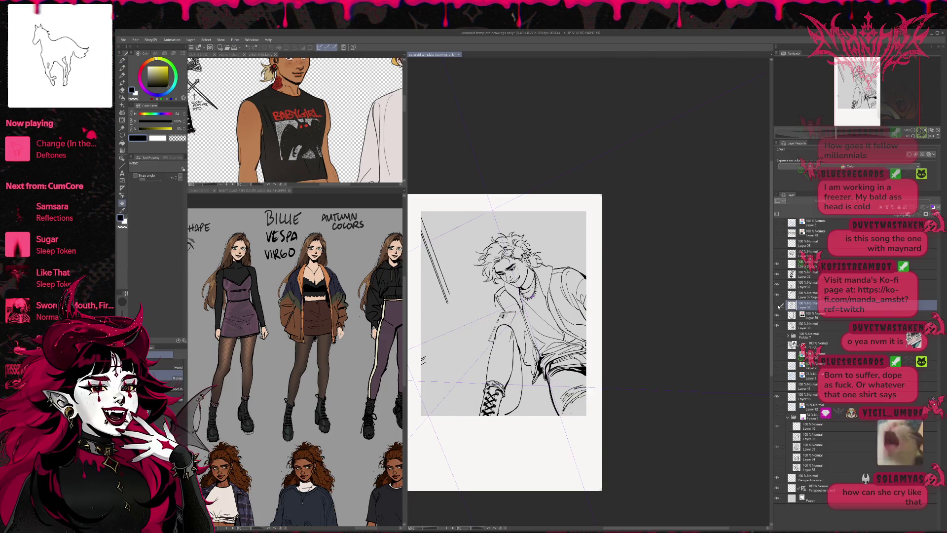
left_click(777, 305)
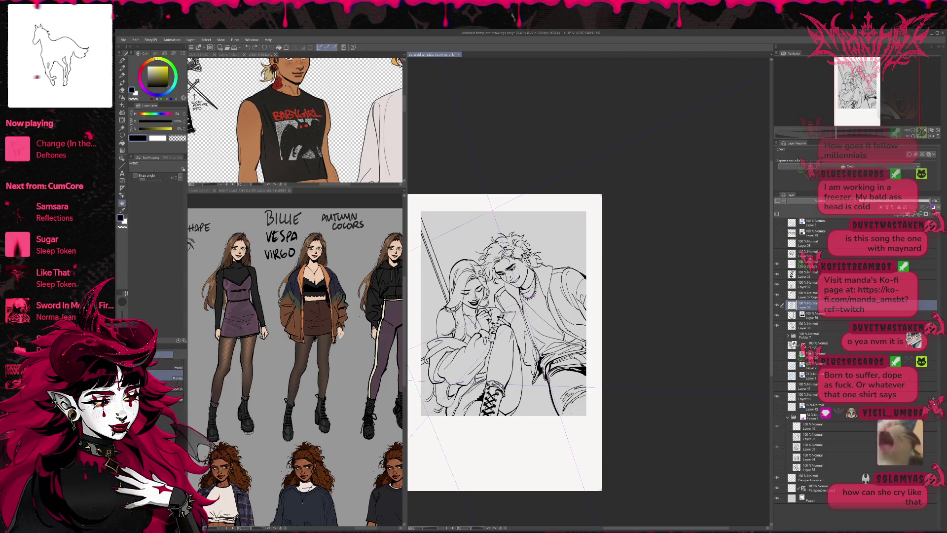
key("e")
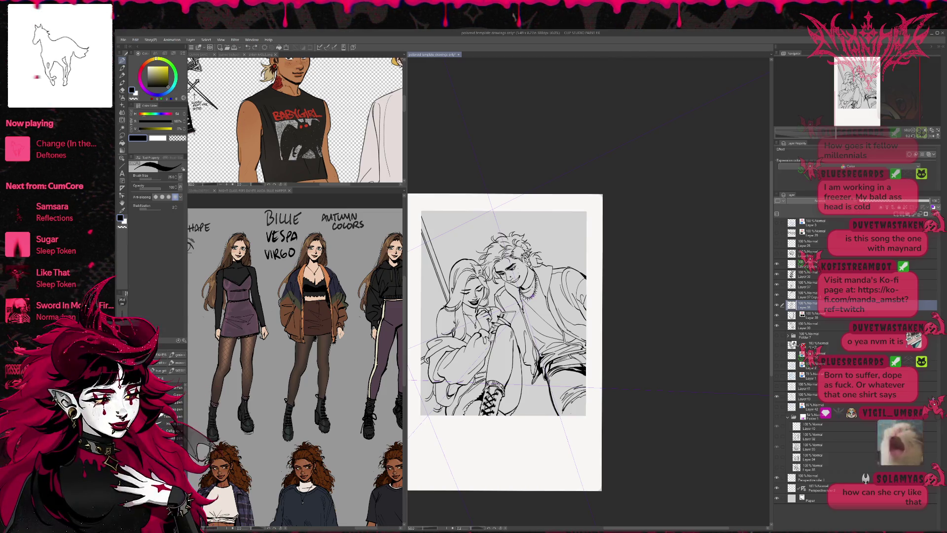
Step: Remove the short stroke near the bottom and mirror the view horizontally
key("ctrl+z")
left_click_drag(433, 327, 454, 326)
key("ctrl+z")
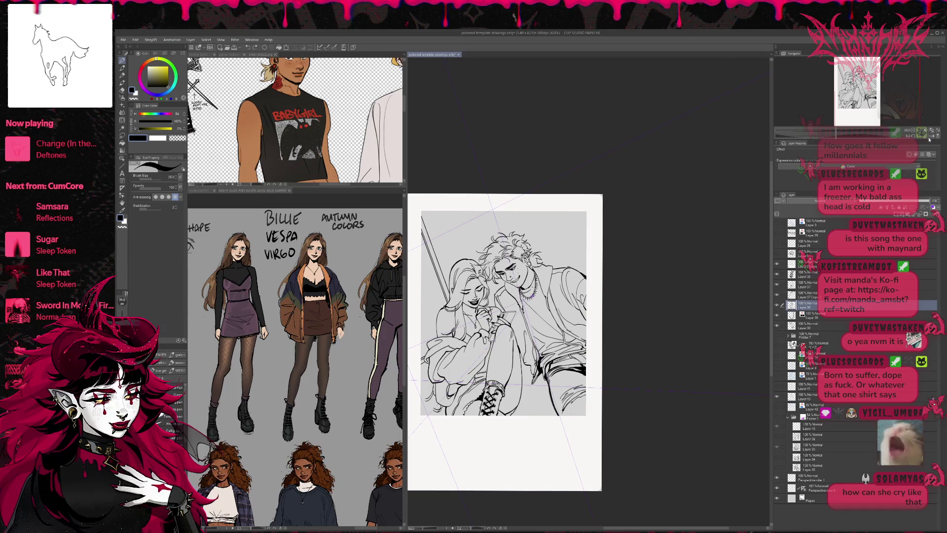
left_click(929, 137)
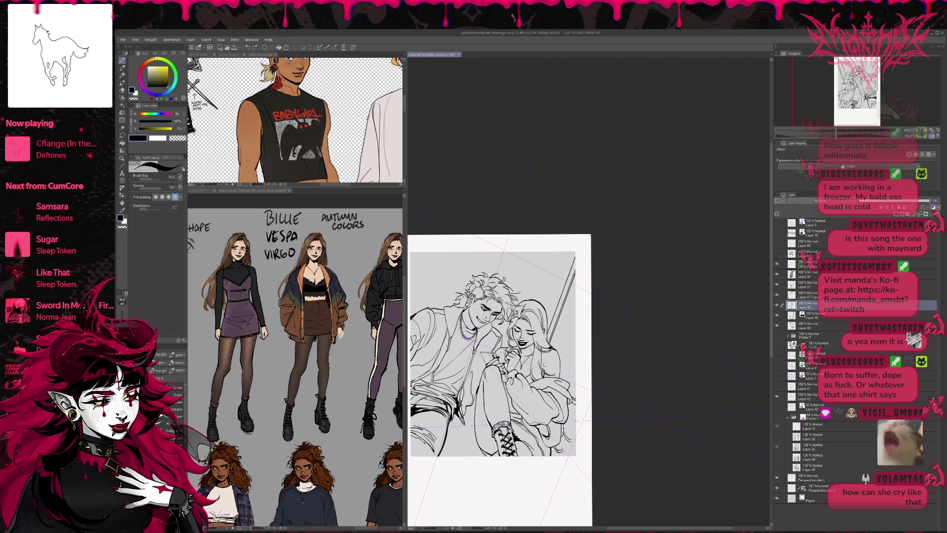
Step: Zoom in on the girl and erase stray lines at her shoulder and collar
key("ctrl+plus")
key("ctrl+plus")
key("ctrl+plus")
left_click_drag(526, 442, 594, 323)
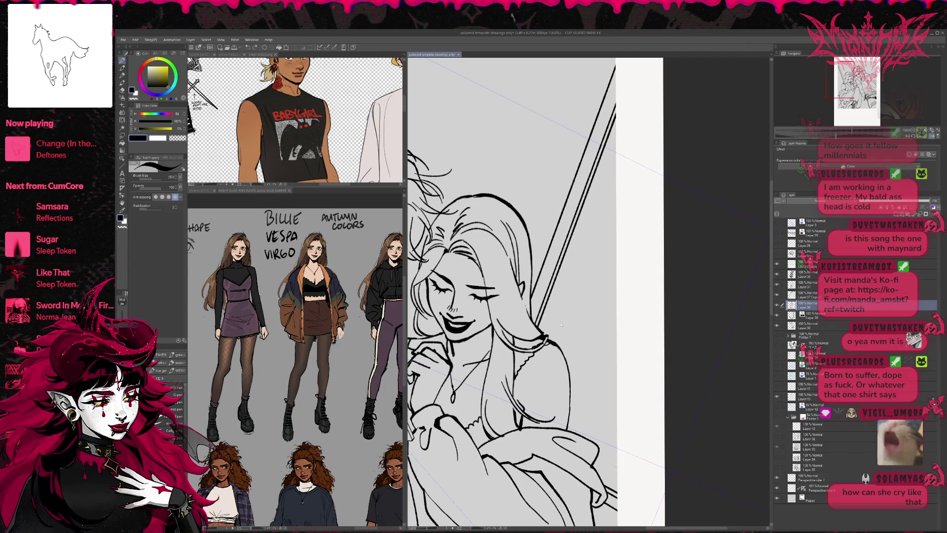
key("e")
mouse_move(515, 351)
left_mouse_down()
mouse_move(555, 340)
mouse_move(526, 359)
left_mouse_up()
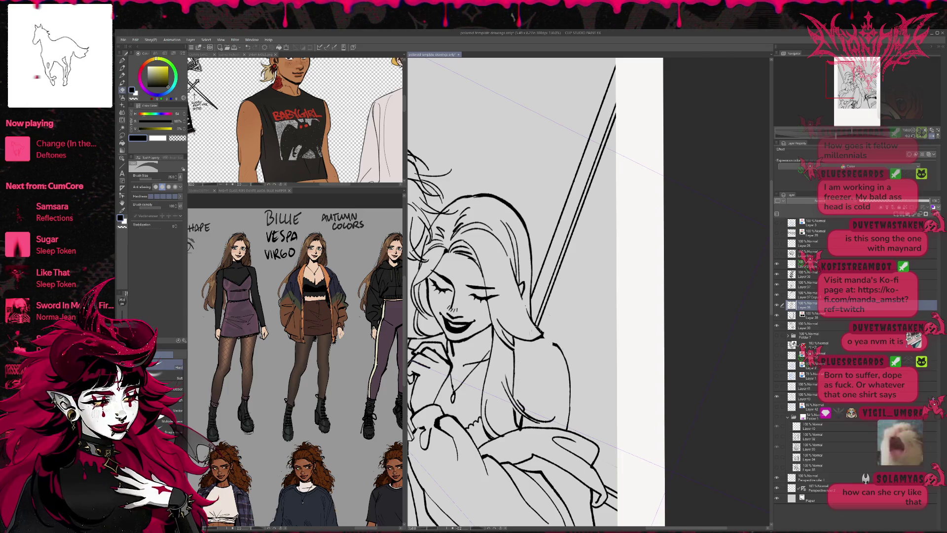
key("p")
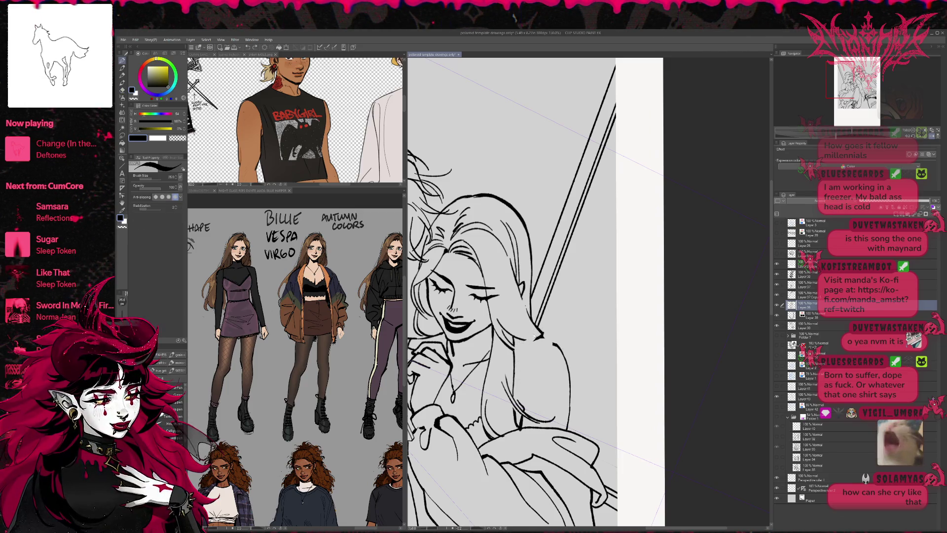
key("e")
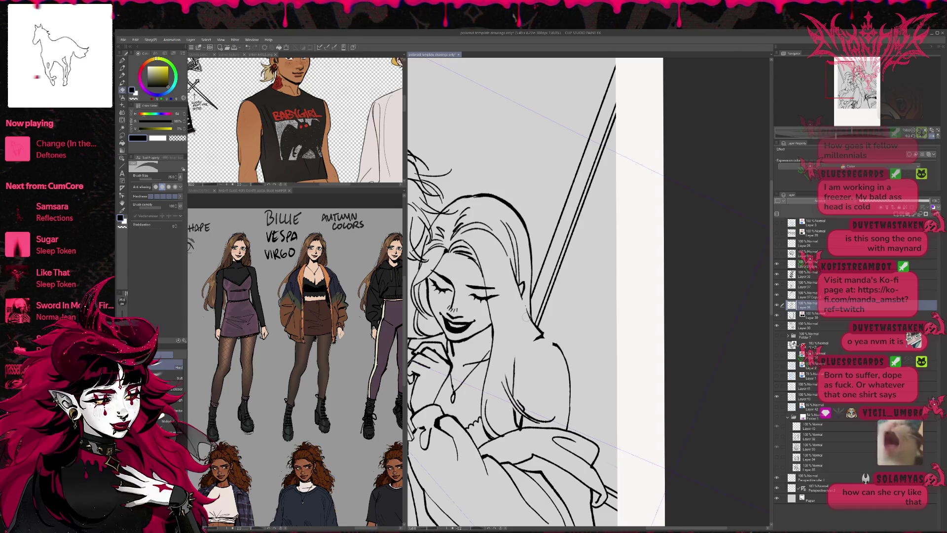
key("p")
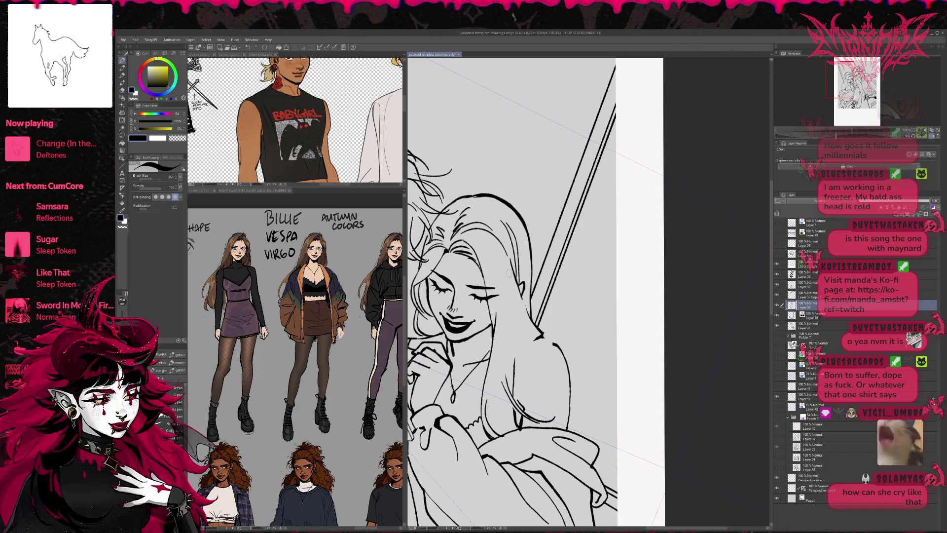
Step: Redraw a strand of the girl's hair, comparing it with undo and redo
key("ctrl+z")
left_click_drag(508, 275, 514, 331)
key("ctrl+z")
left_click_drag(508, 276, 514, 338)
key("ctrl+z")
key("ctrl+y")
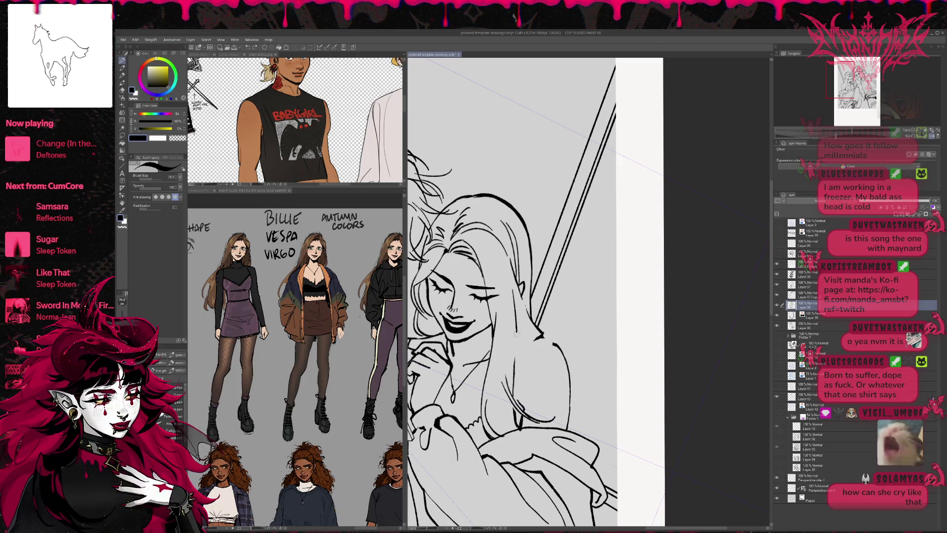
key("ctrl+z")
key("ctrl+y")
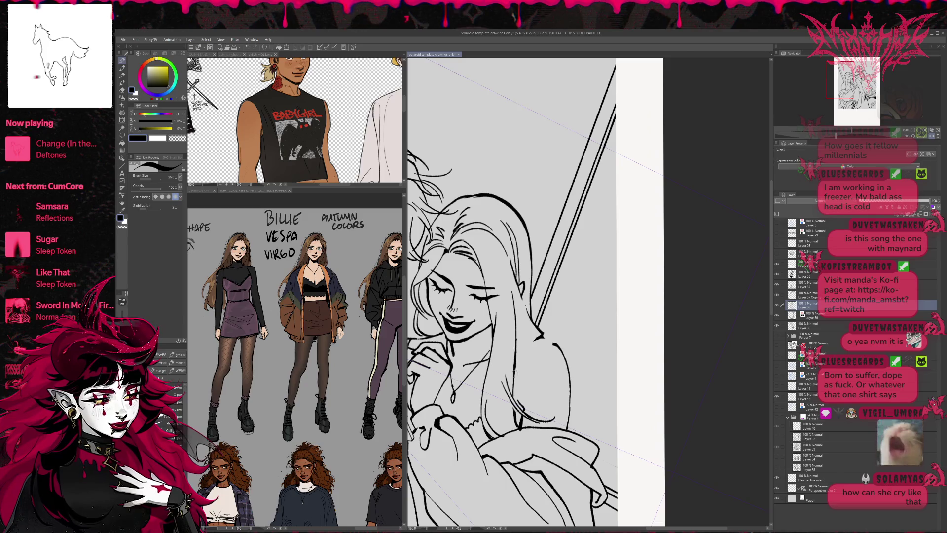
Step: Erase the old hair line, ink a new strand, and flip the view back to normal
key("e")
left_click_drag(496, 311, 491, 347)
left_click_drag(491, 308, 497, 383)
key("p")
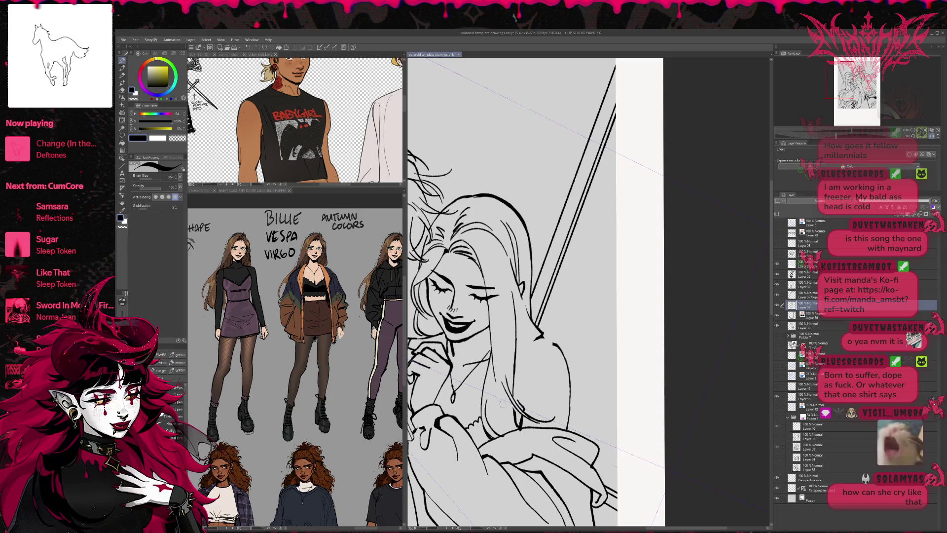
left_click_drag(496, 312, 507, 376)
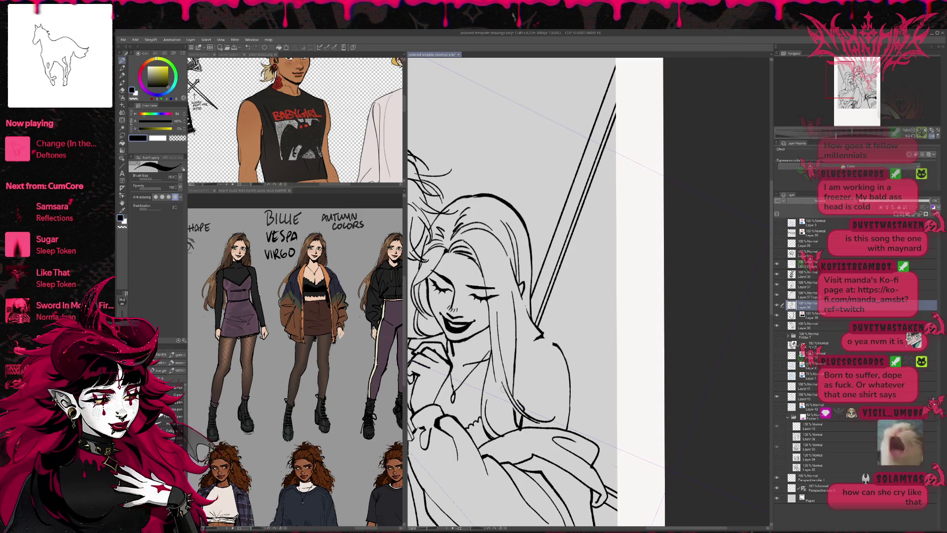
key("e")
key("p")
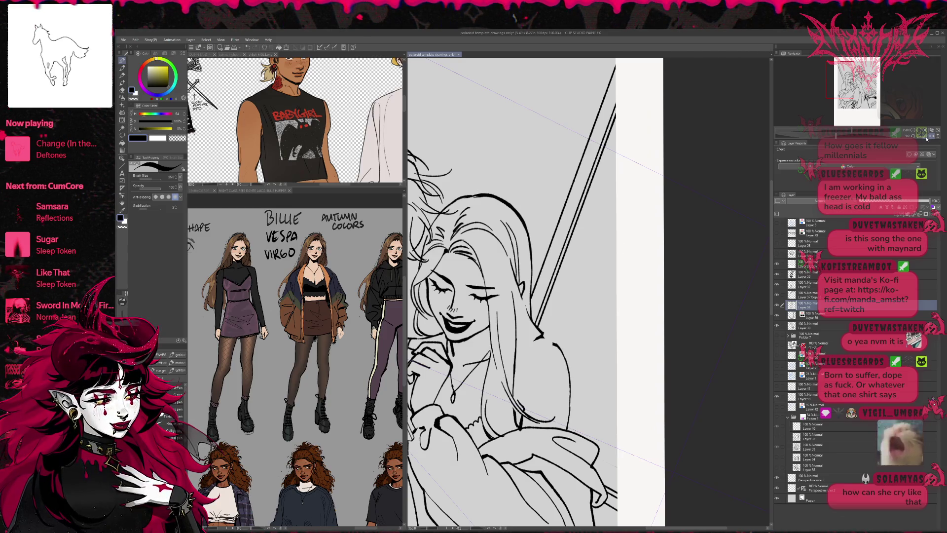
key("h")
key("minus")
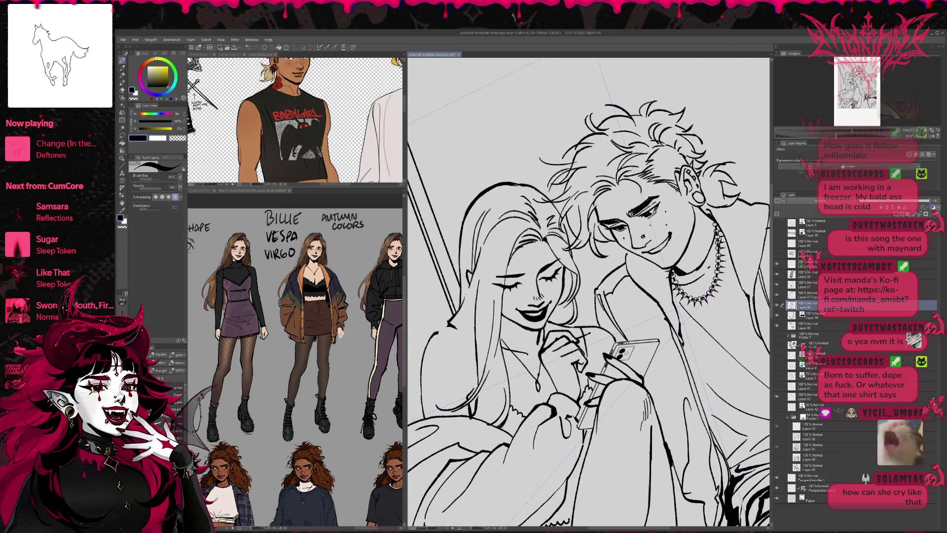
Step: Add a short stroke to the woman's hair and rotate the view slightly clockwise
key("e")
key("p")
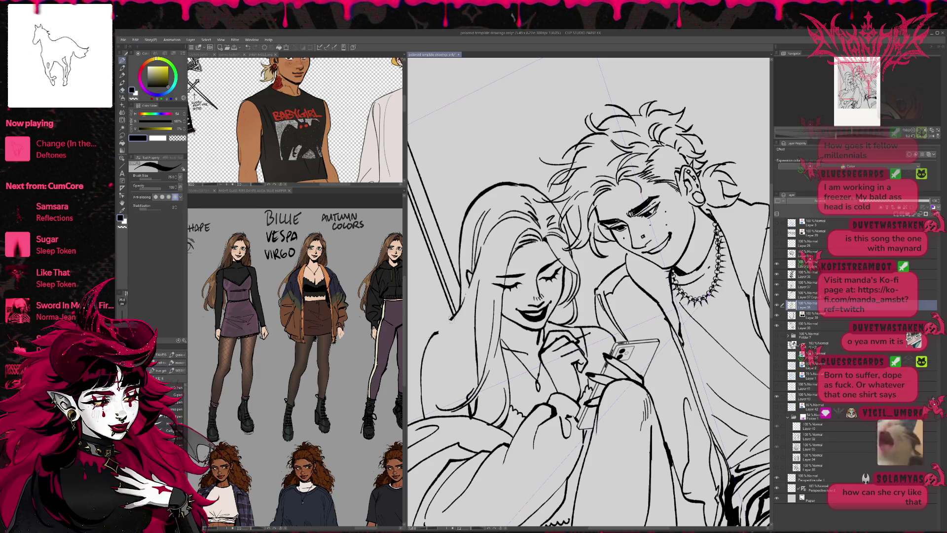
left_click_drag(467, 329, 474, 323)
key("asciicircum")
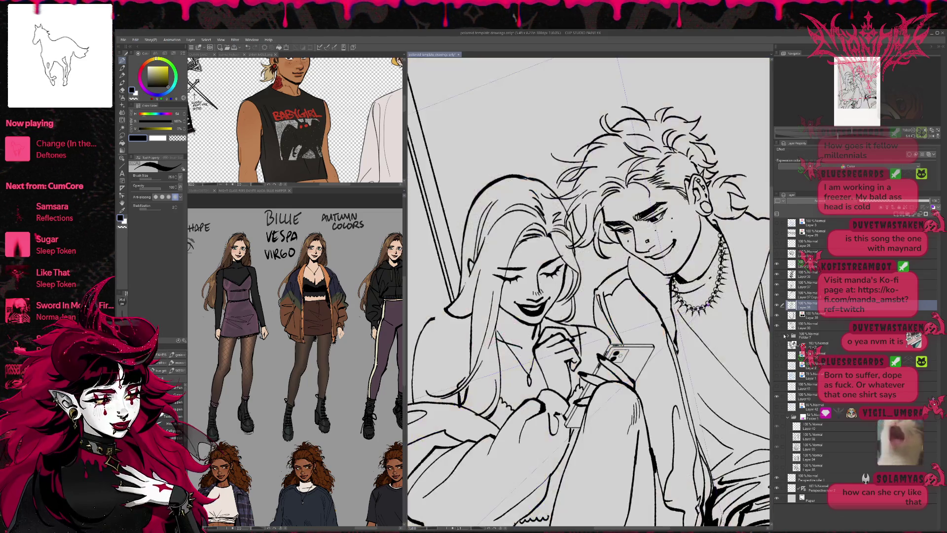
Step: Hide the pink sketch and show the blue rough sketch layer beneath the line art
left_click(778, 418)
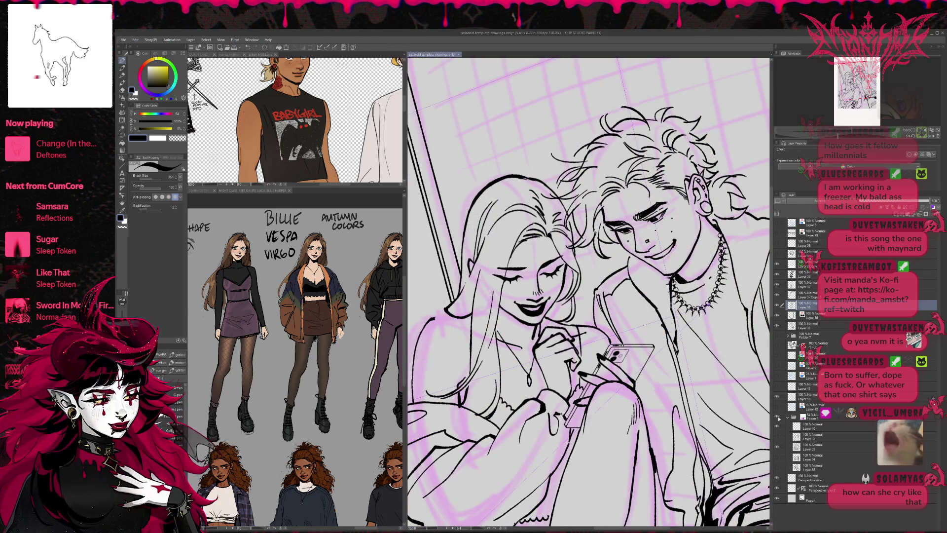
left_click(778, 417)
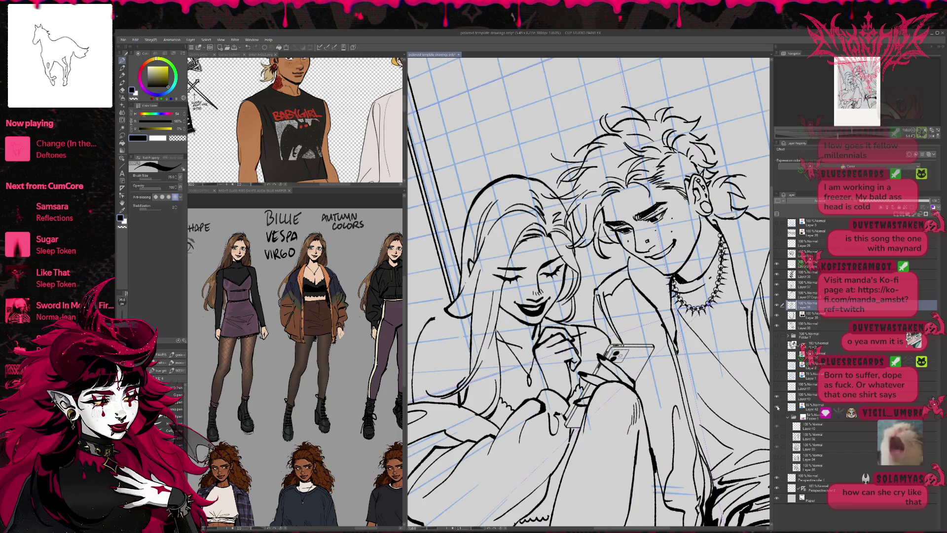
left_click(779, 378)
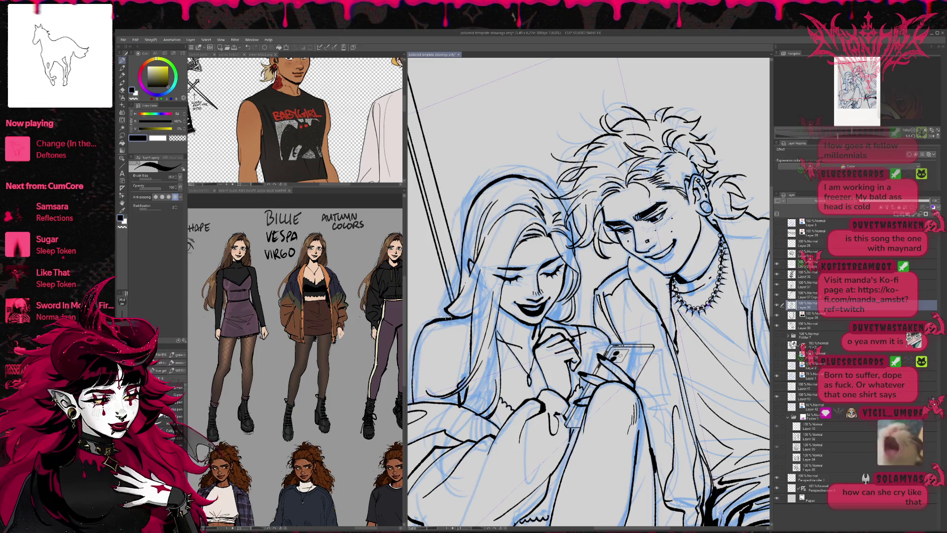
key("e")
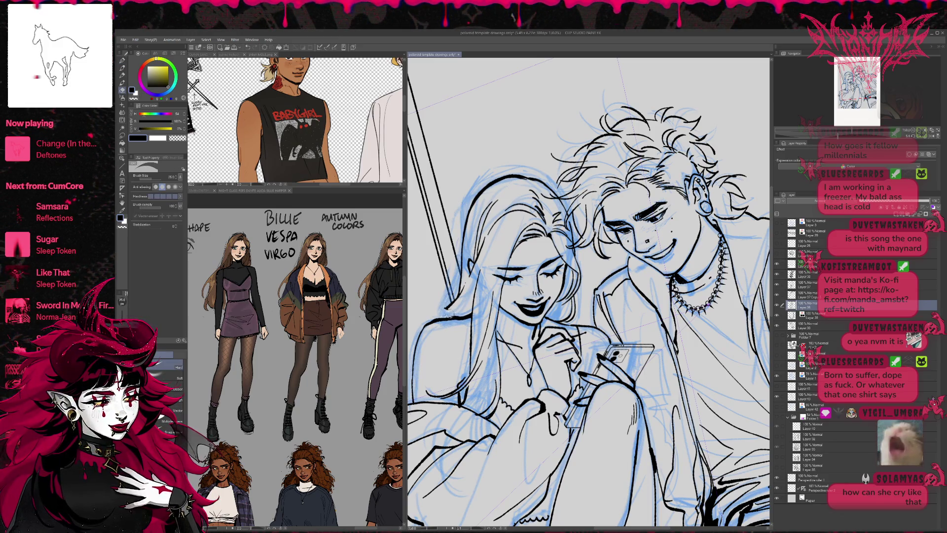
Step: Touch up the girl's hair lines with the G-pen and eraser, saving the file midway
key("p")
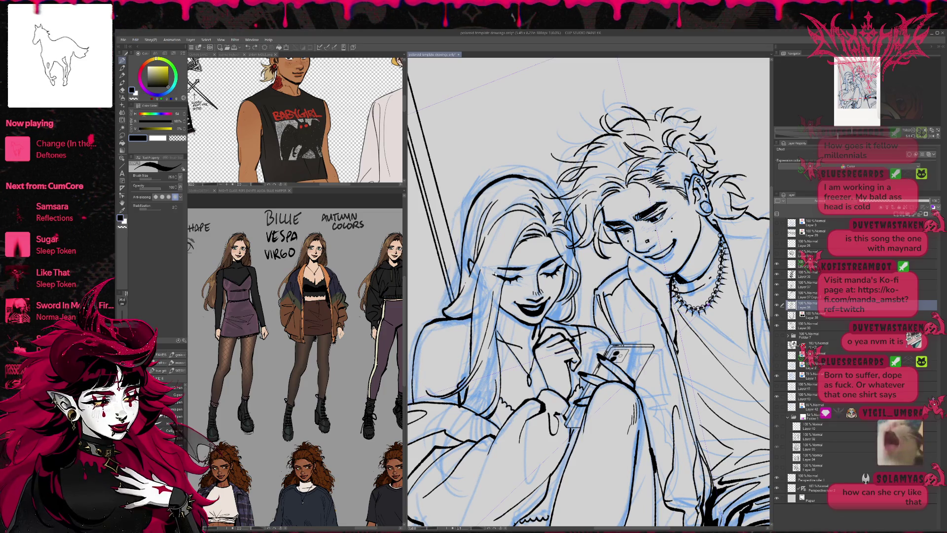
key("e")
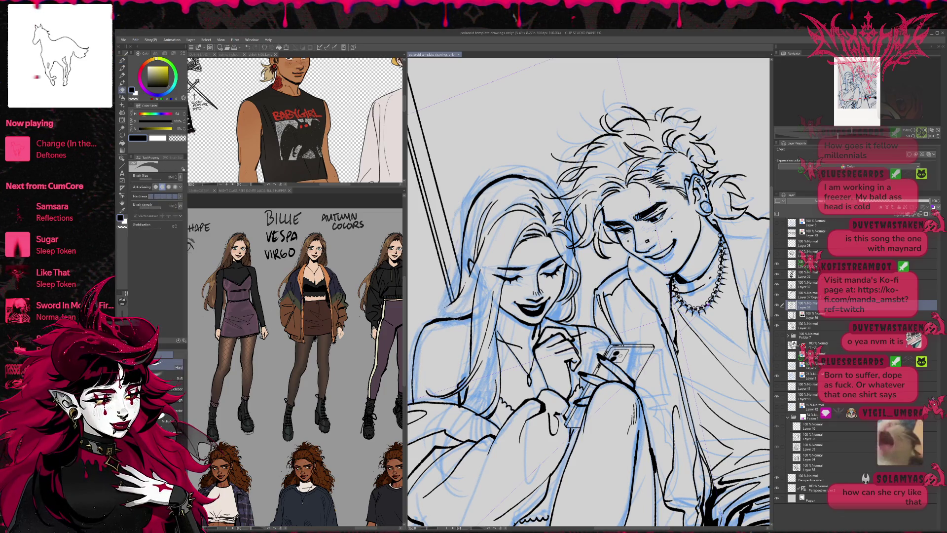
key("p")
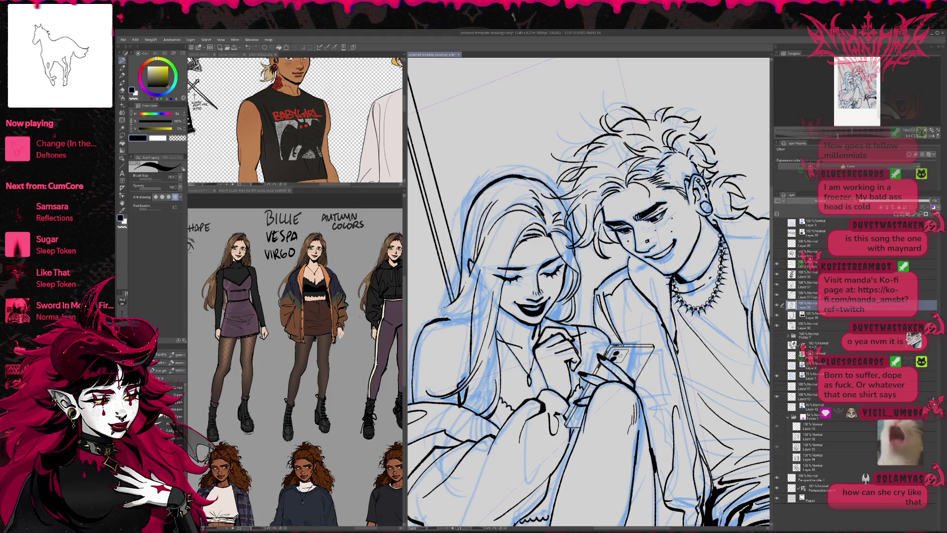
key("ctrl+s")
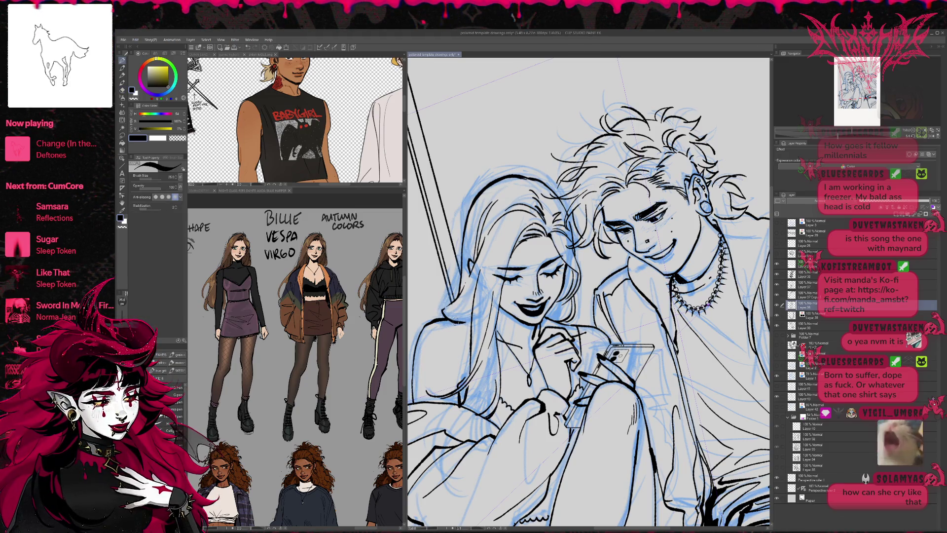
key("e")
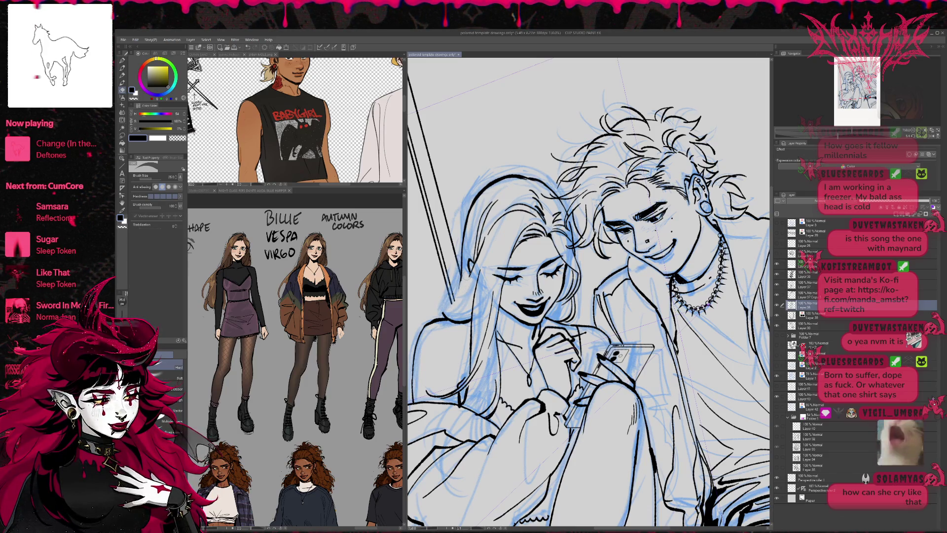
key("p")
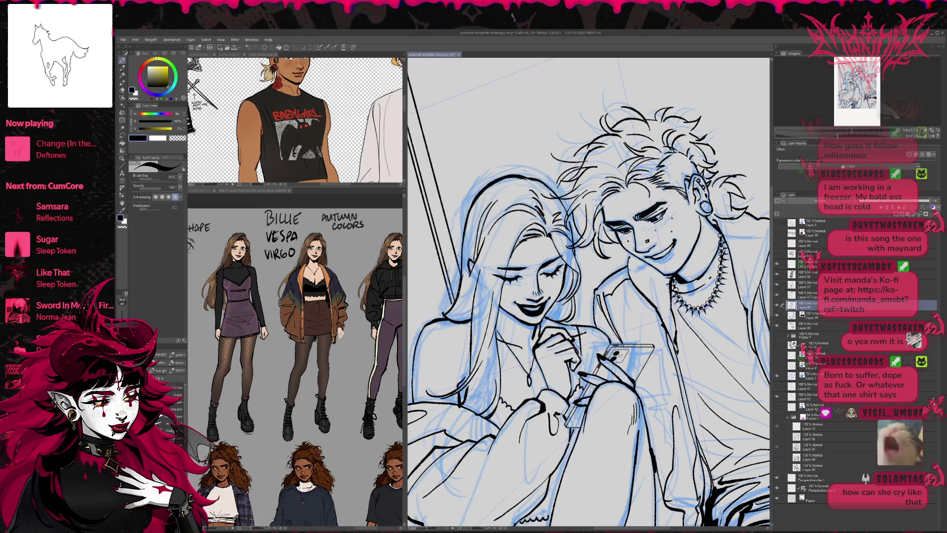
key("e")
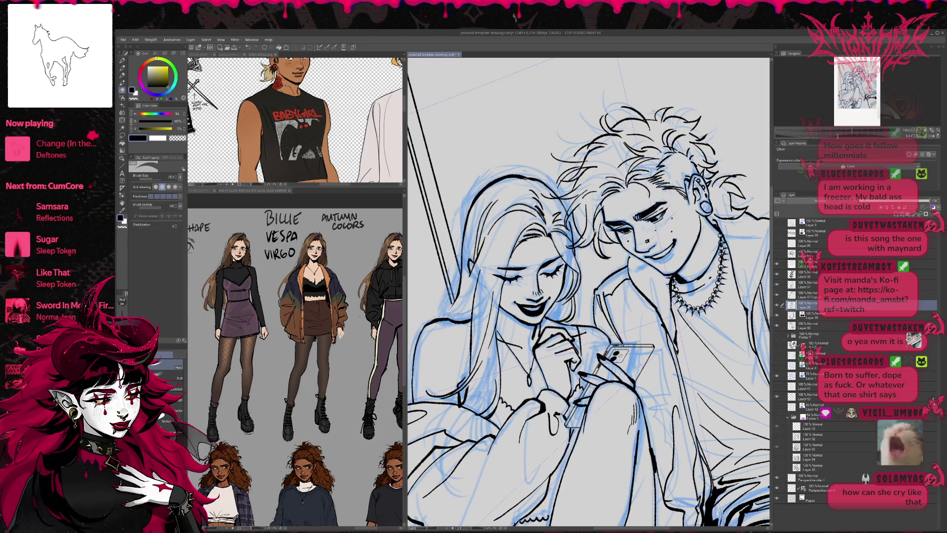
key("p")
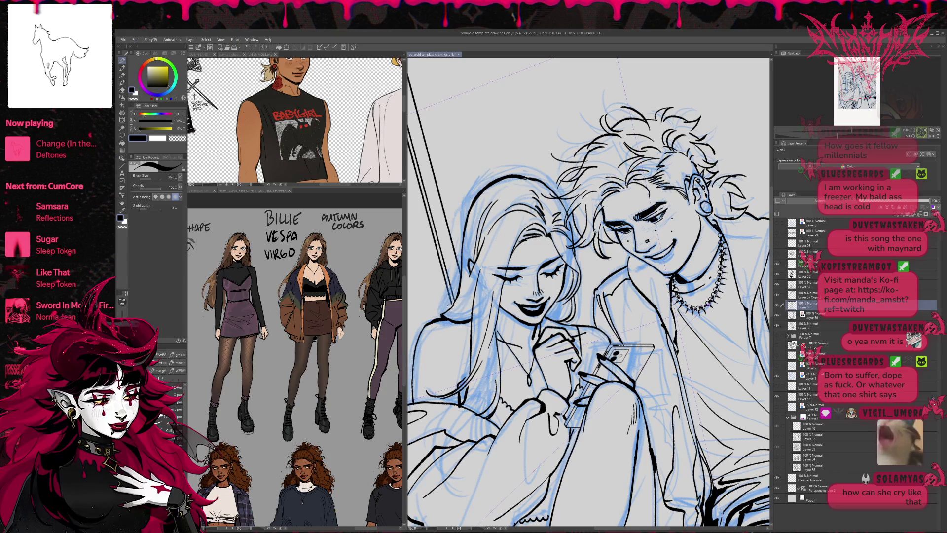
key("e")
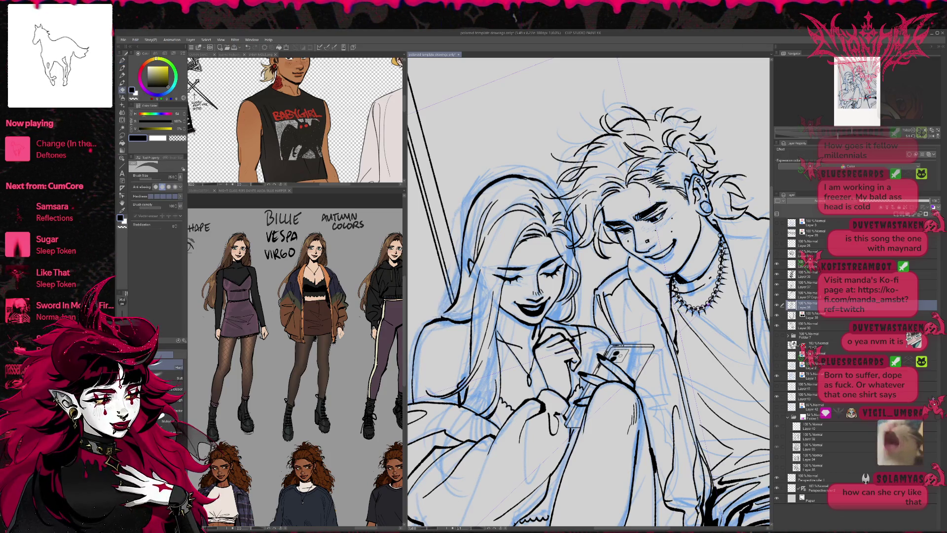
key("p")
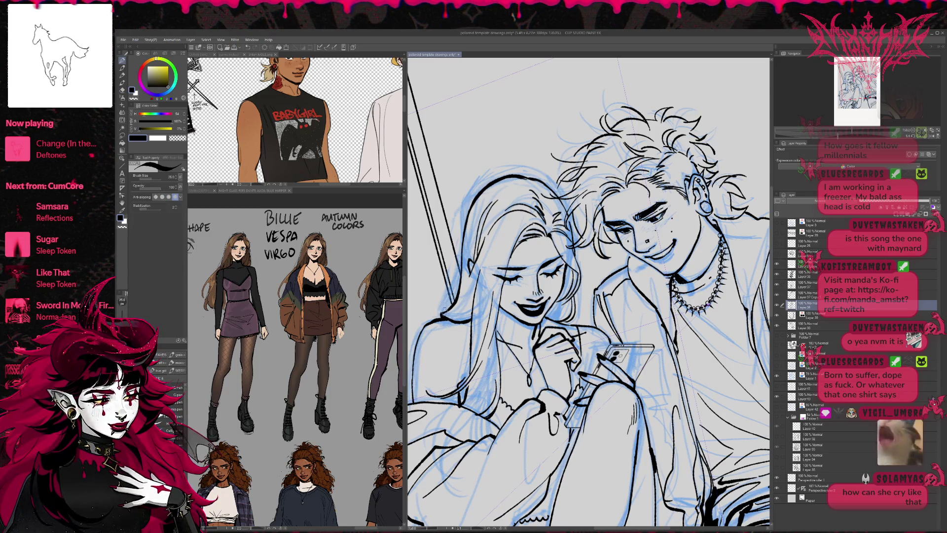
Step: Pan over the top of the drawing and keep inking and erasing the hair lines
left_click_drag(490, 301, 519, 319)
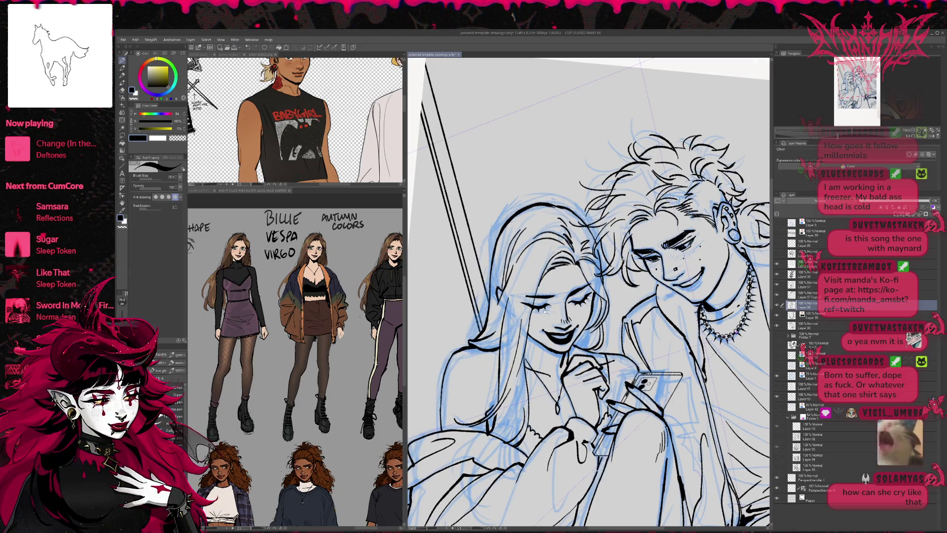
left_click_drag(544, 311, 527, 296)
key("e")
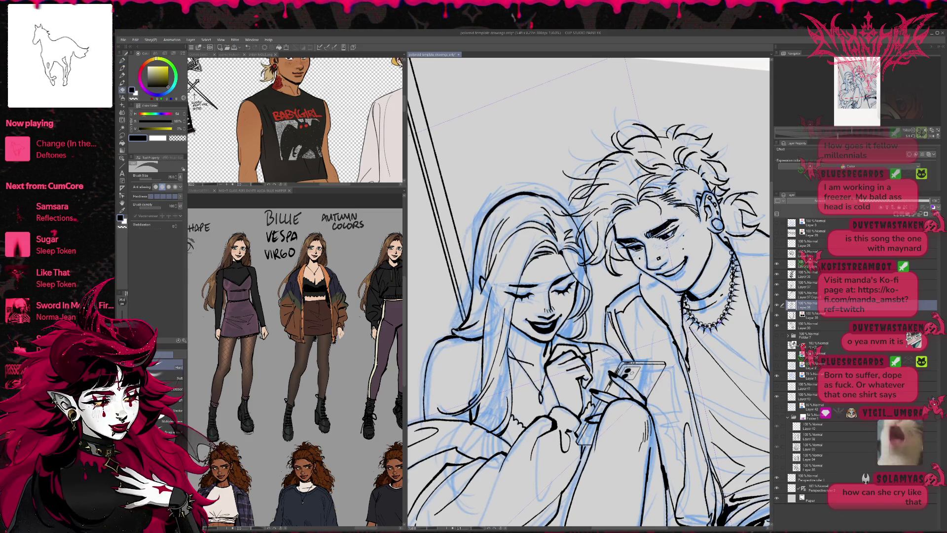
key("p")
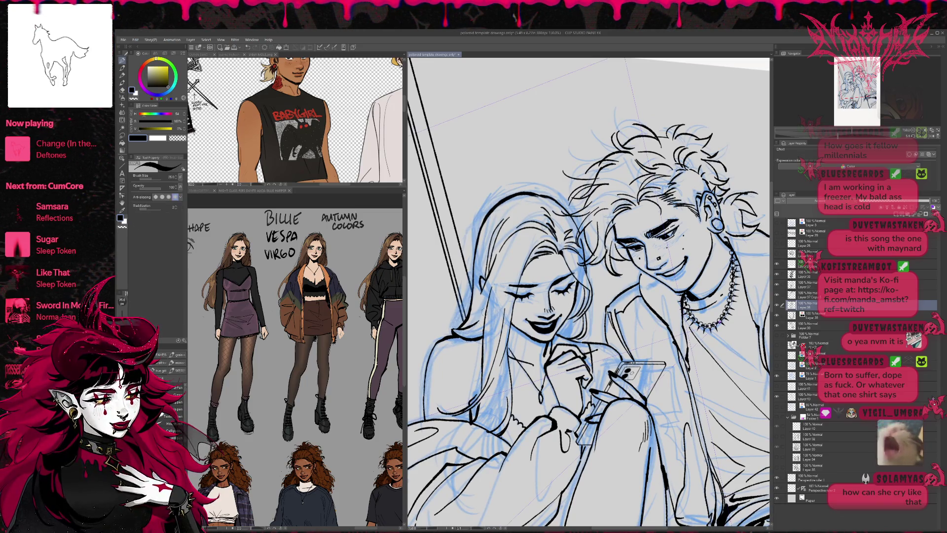
key("e")
key("p")
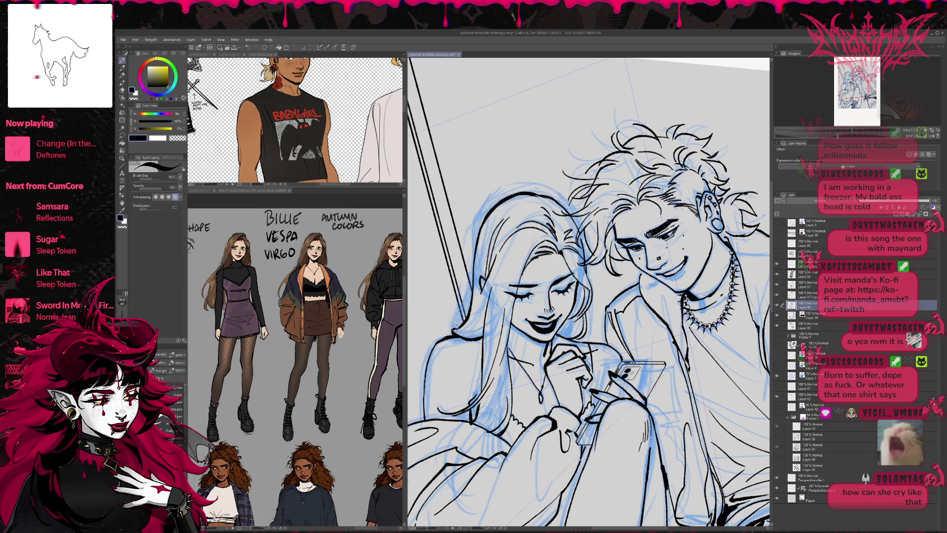
key("e")
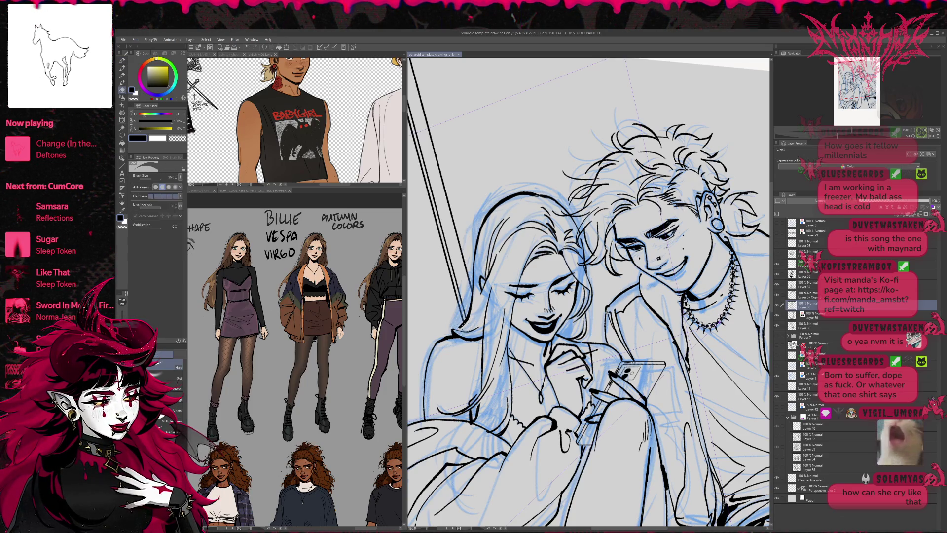
key("p")
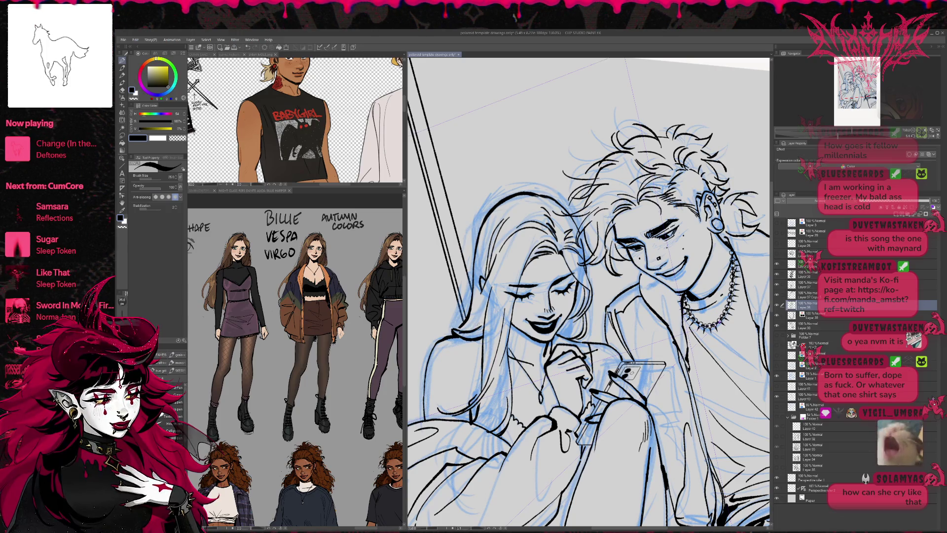
key("e")
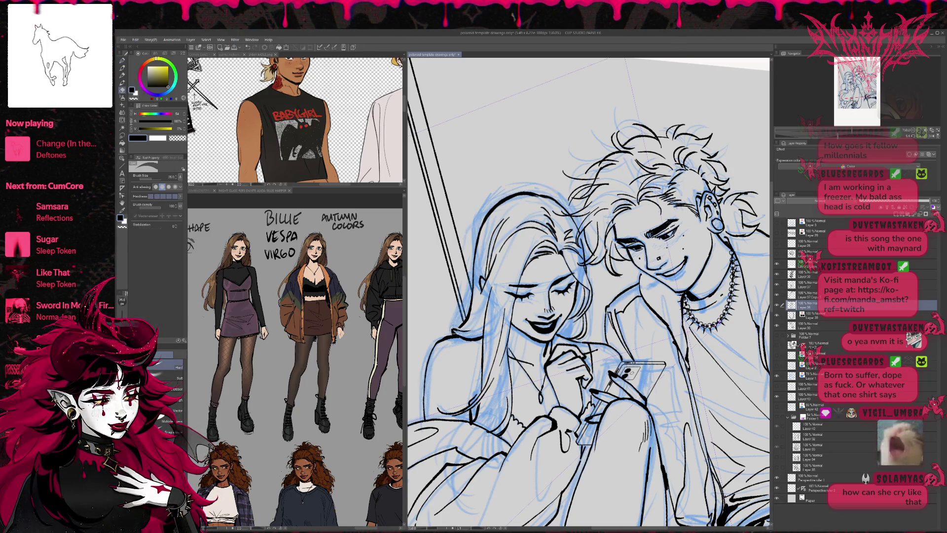
key("p")
key("e")
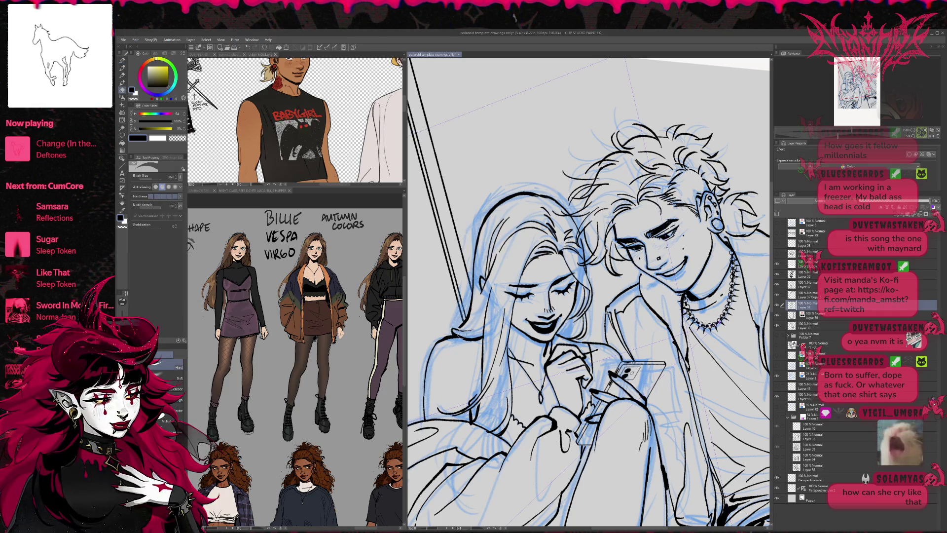
key("p")
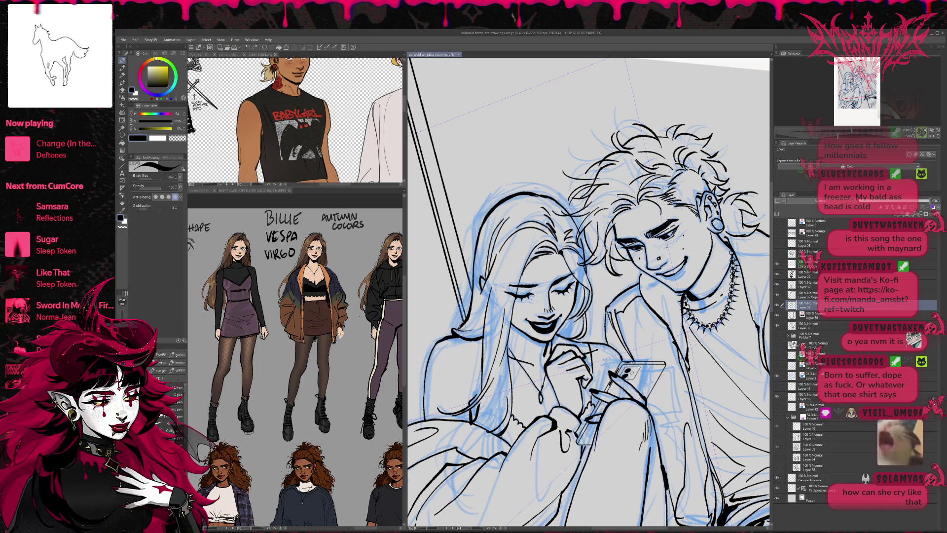
Step: With the view rotated and mirrored, extend the girl's hair line toward her shoulder
left_click(935, 135)
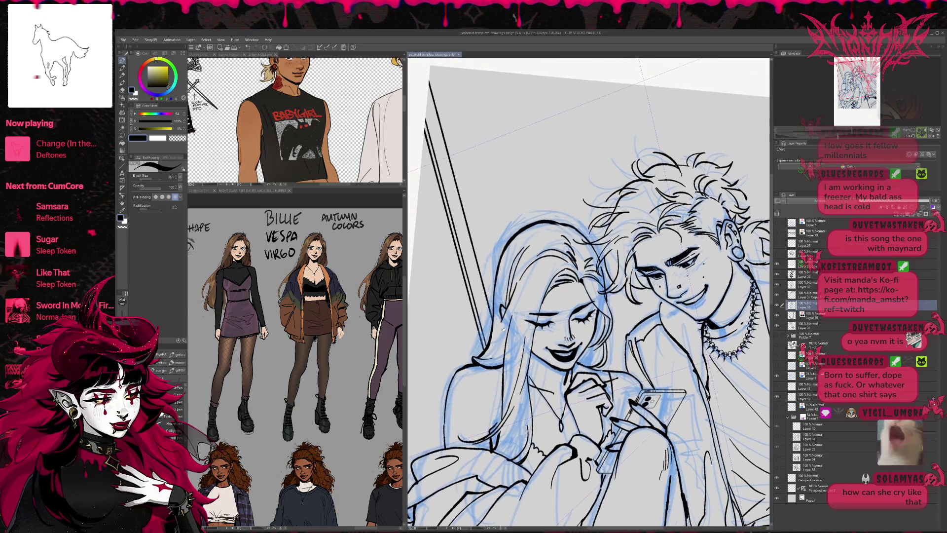
left_click(931, 135)
scroll(564, 364, "up", 2)
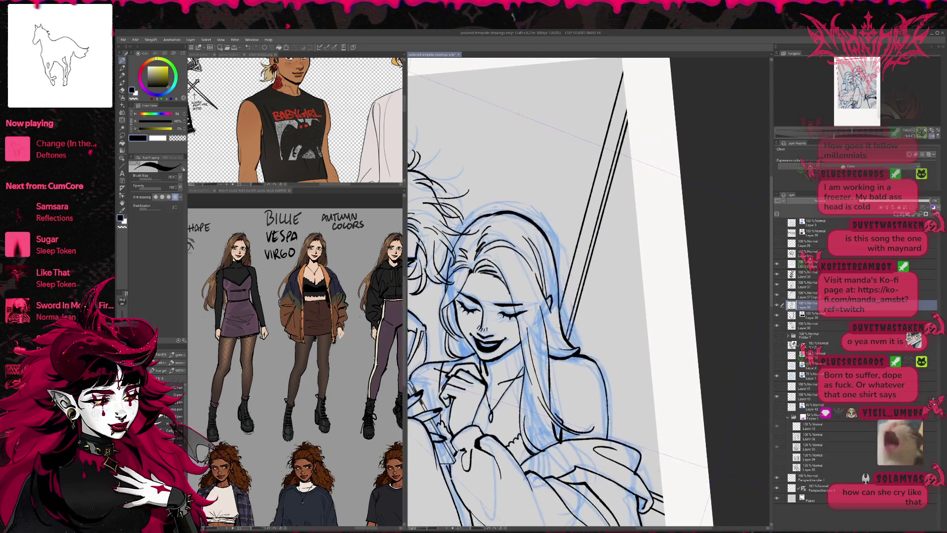
key("e")
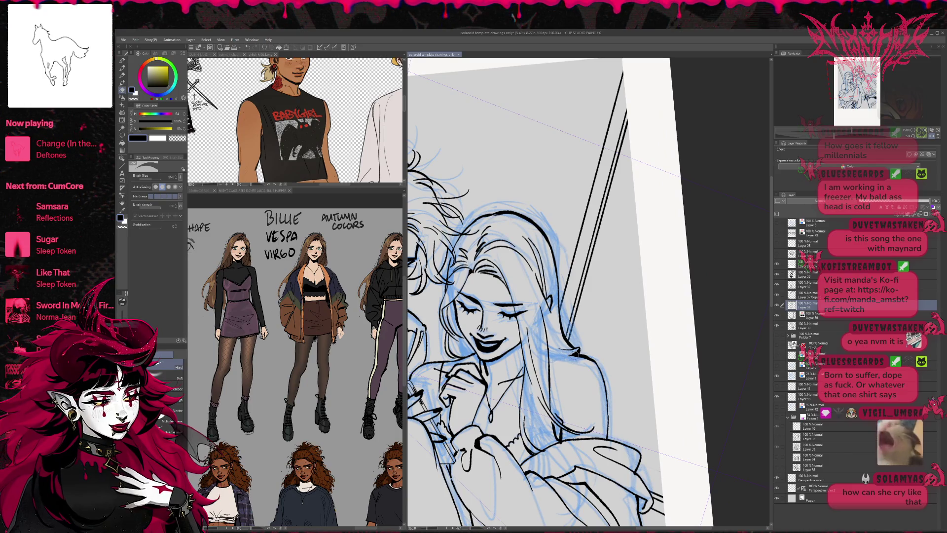
key("p")
mouse_move(547, 348)
left_mouse_down()
mouse_move(612, 346)
mouse_move(590, 346)
left_mouse_up()
key("e")
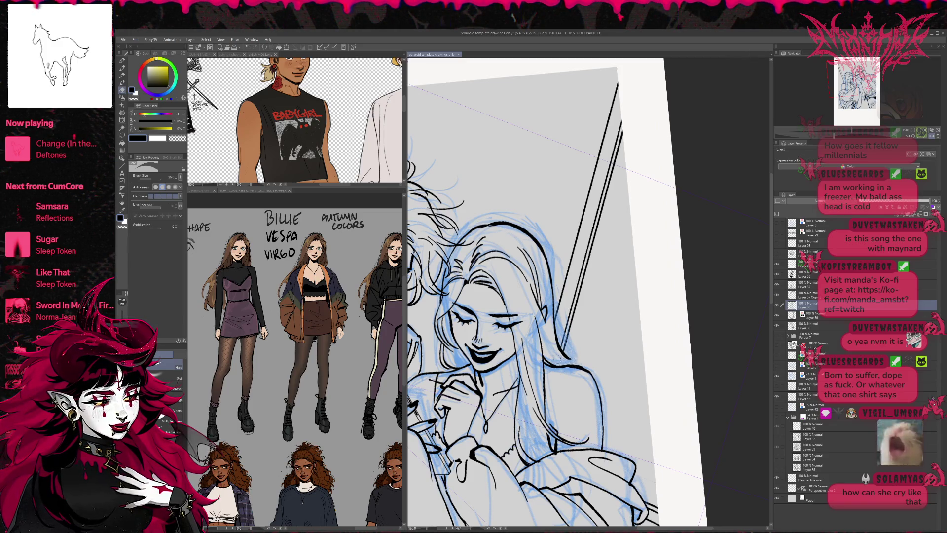
key("p")
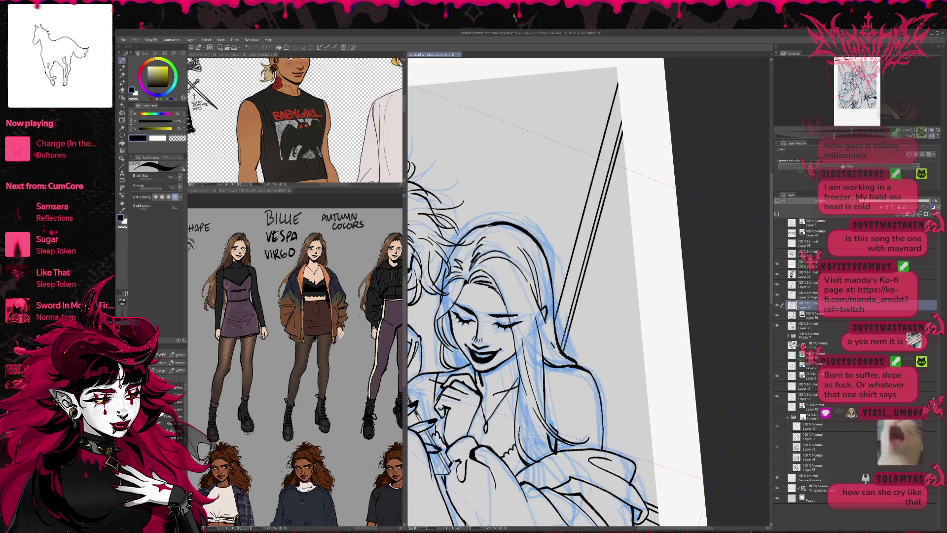
left_click_drag(595, 322, 573, 335)
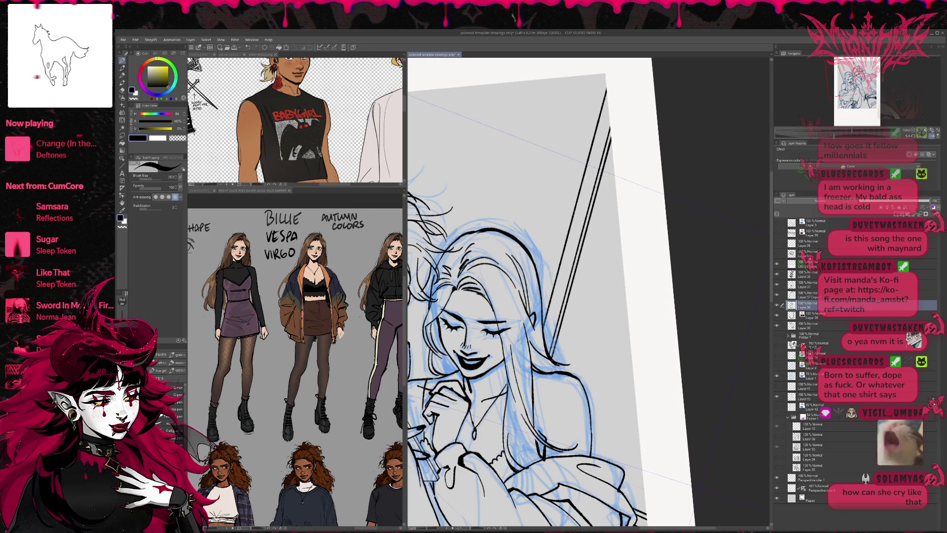
left_click_drag(530, 341, 569, 372)
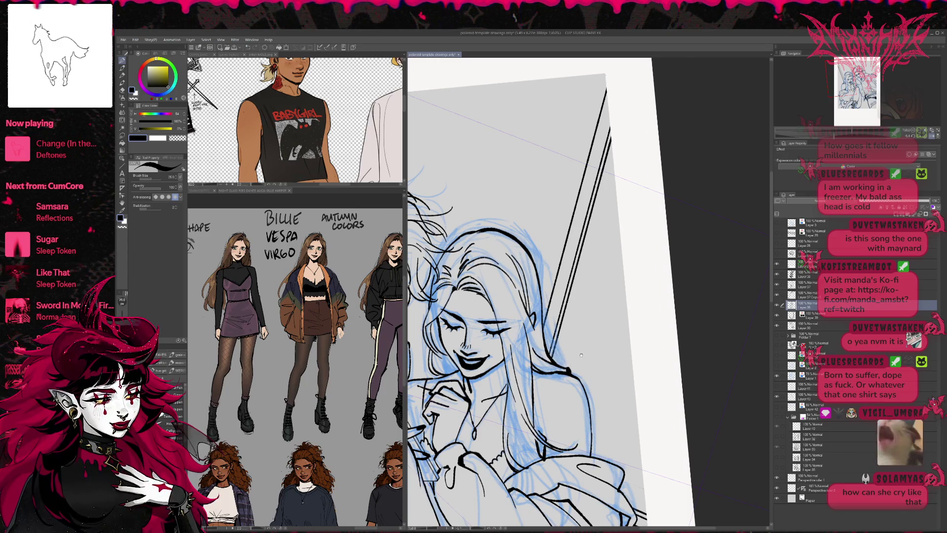
scroll(642, 281, "up", 1)
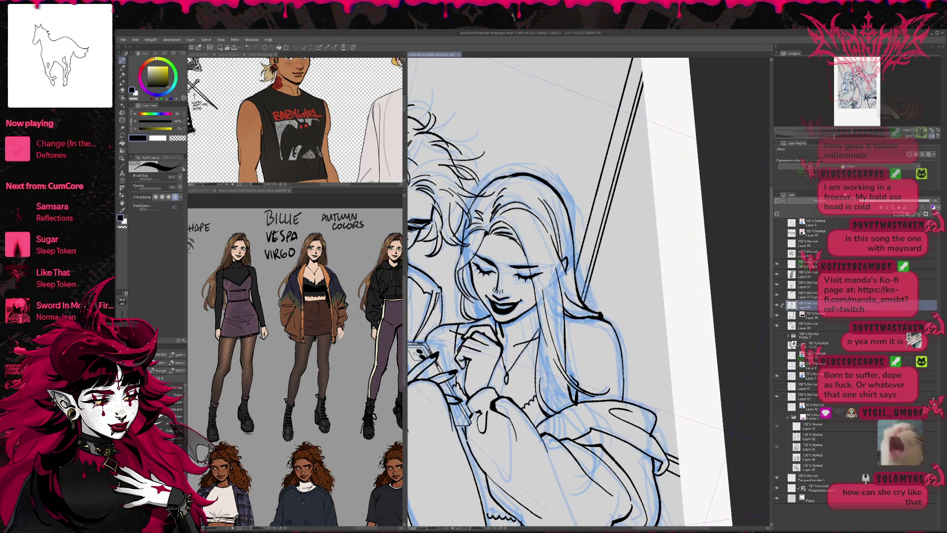
left_click(926, 132)
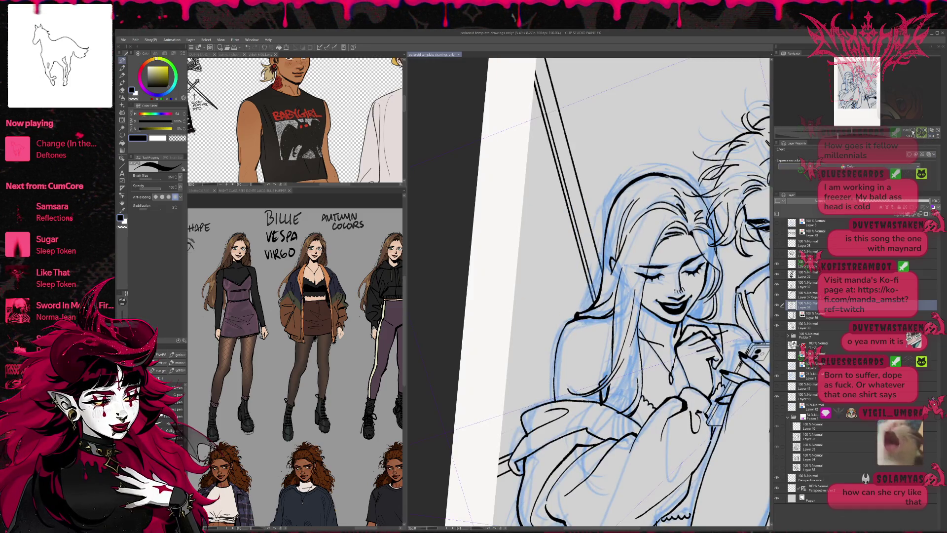
left_click(912, 133)
left_click(911, 132)
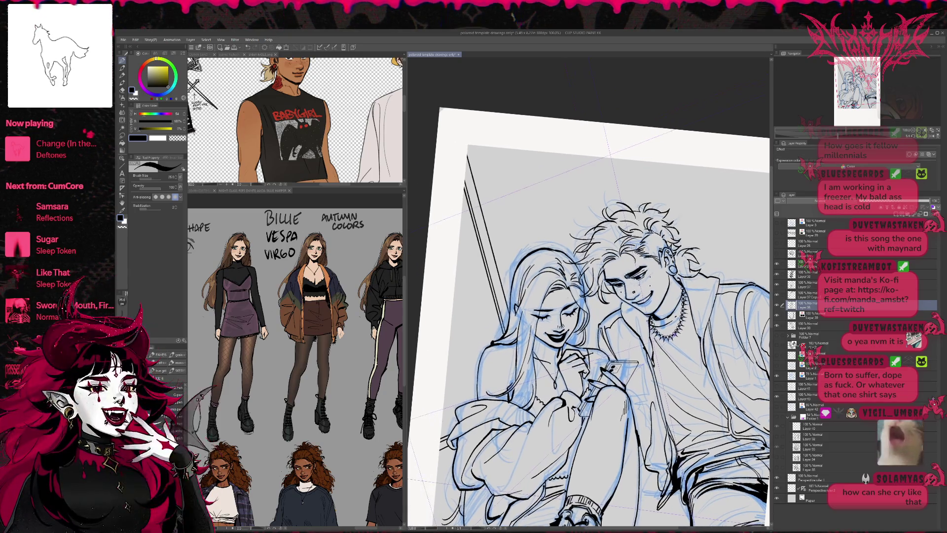
Step: Finish the hair touch-ups, flip the view back, and hide the blue sketch layer
key("e")
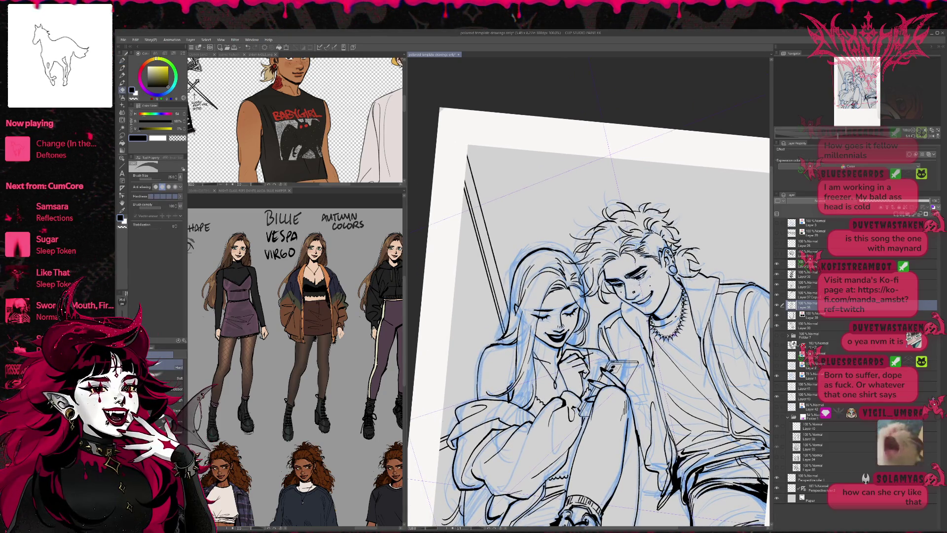
key("p")
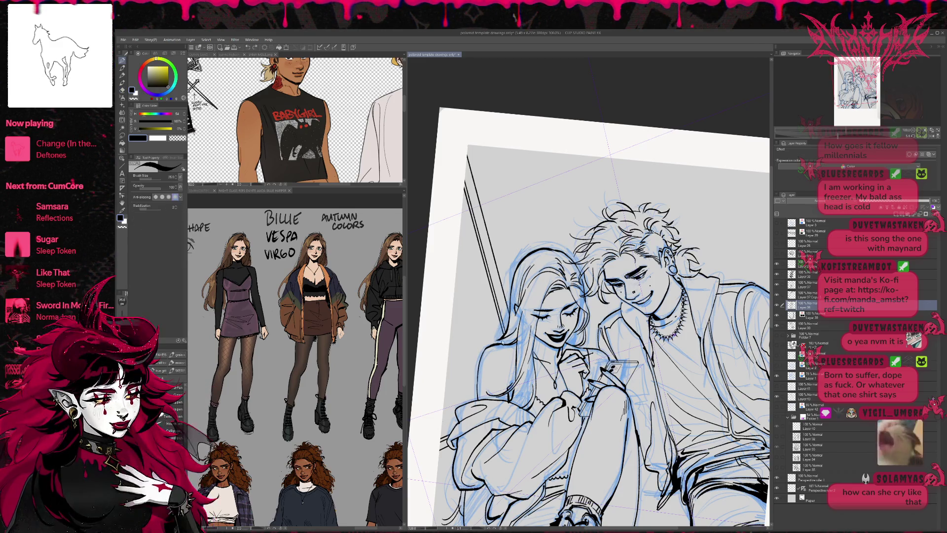
key("e")
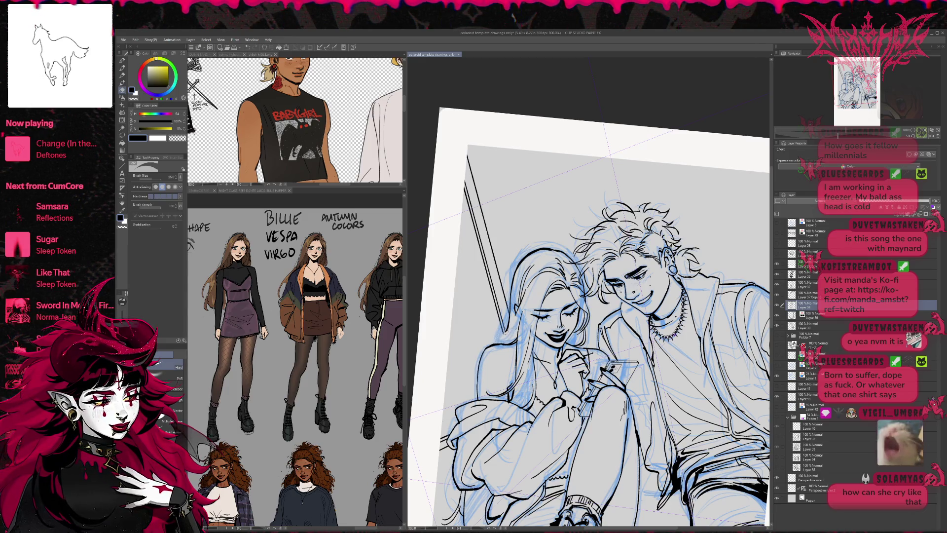
key("p")
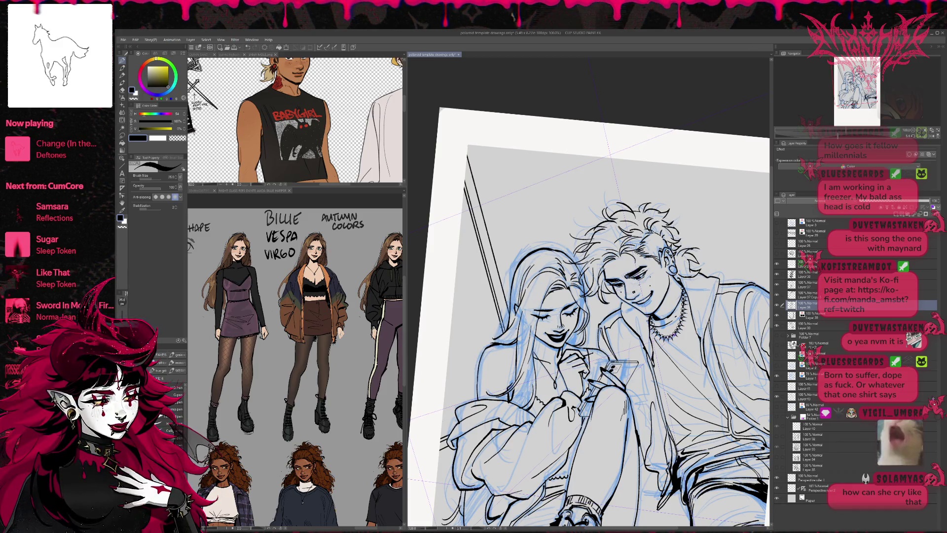
key("e")
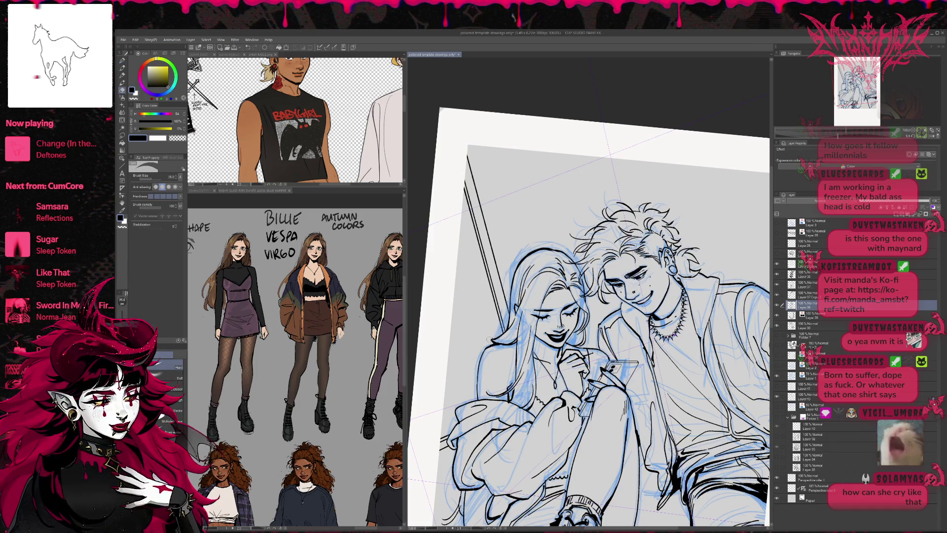
key("h")
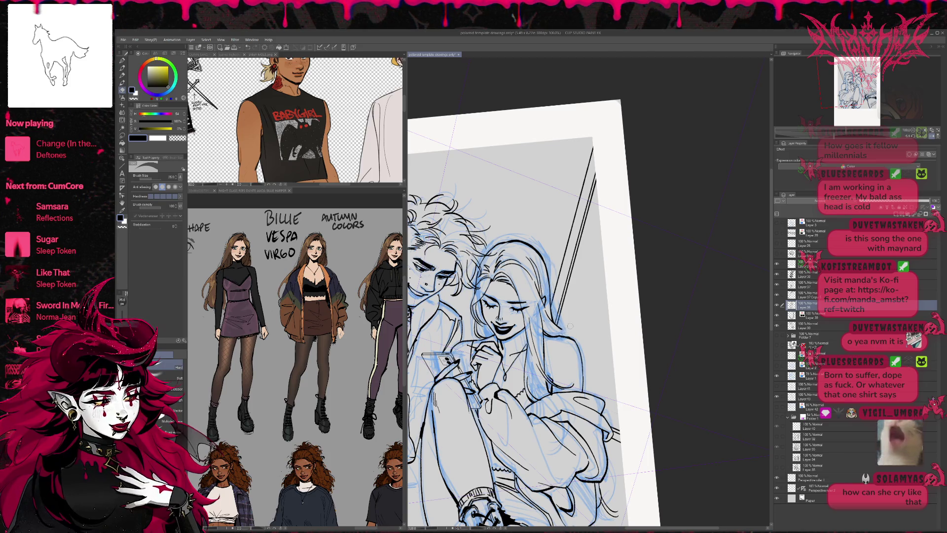
key("p")
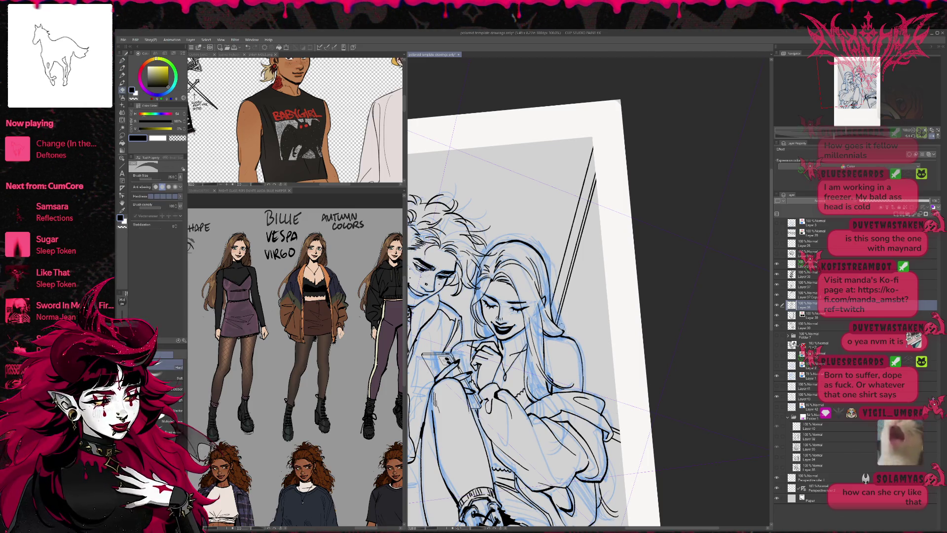
key("p")
key("e")
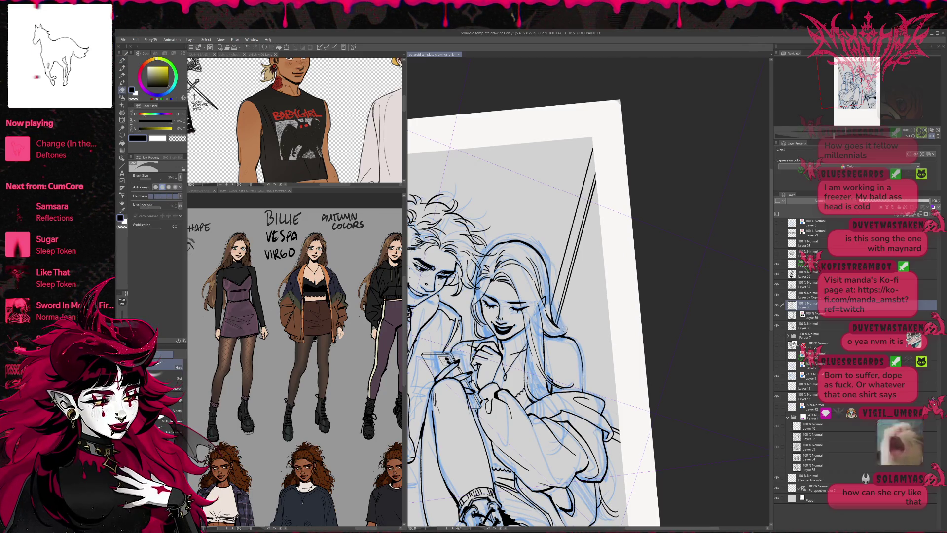
key("p")
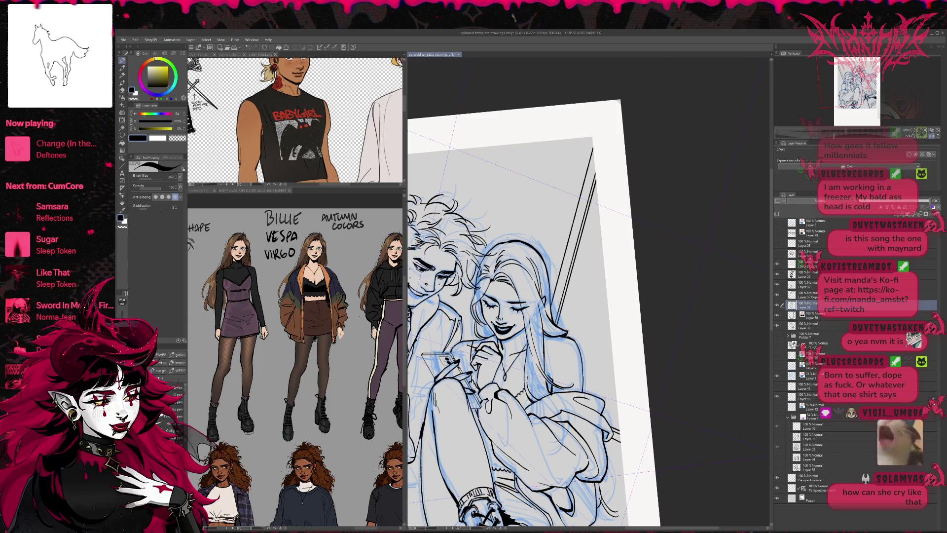
left_click(776, 376)
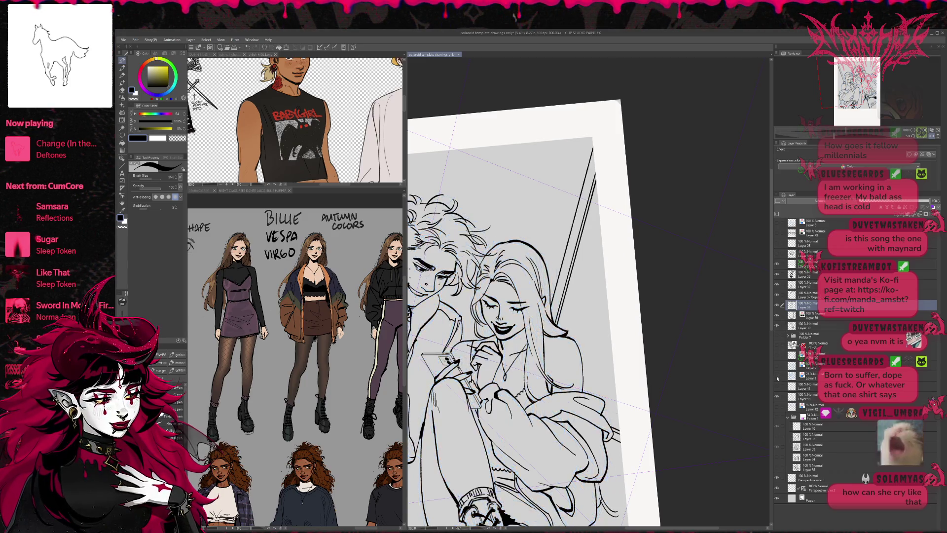
Step: Mirror the view and erase stray bits of the girl's hair lines
key("h")
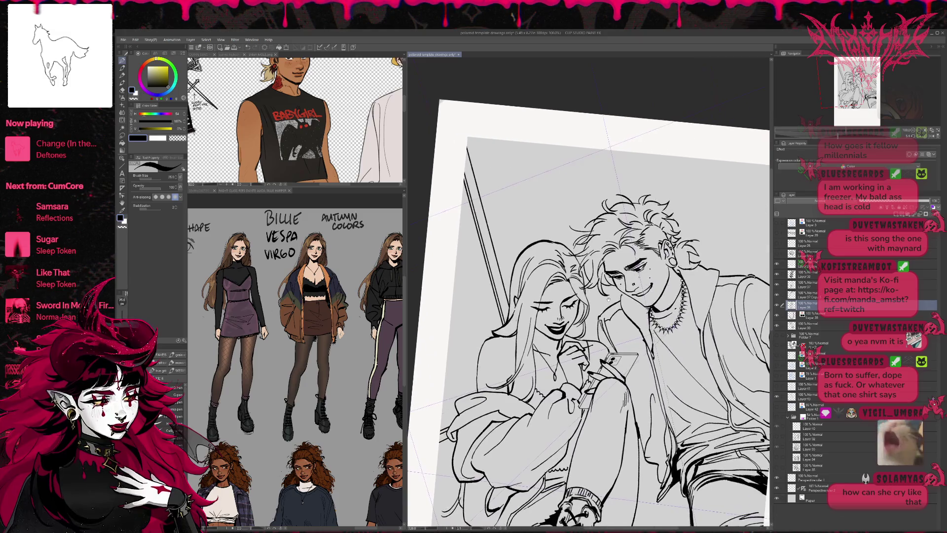
key("e")
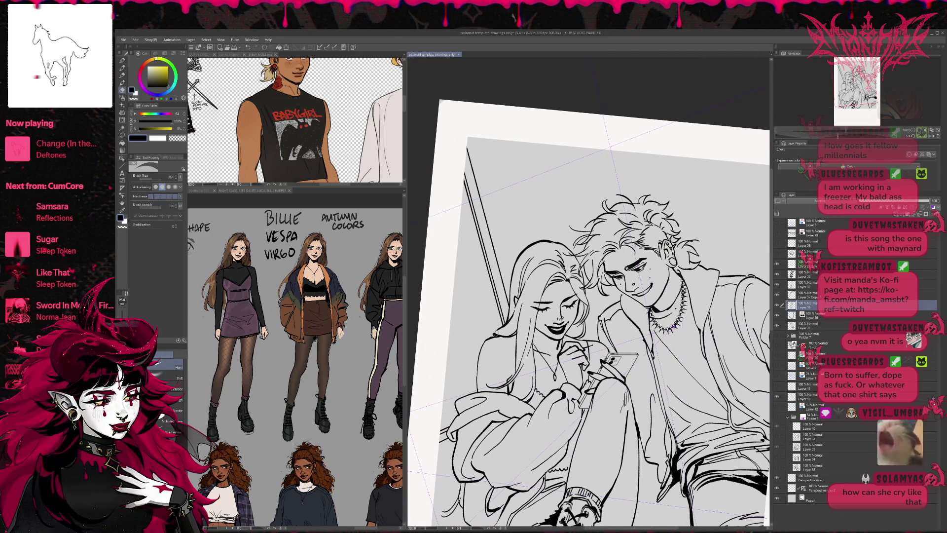
left_click_drag(492, 334, 504, 332)
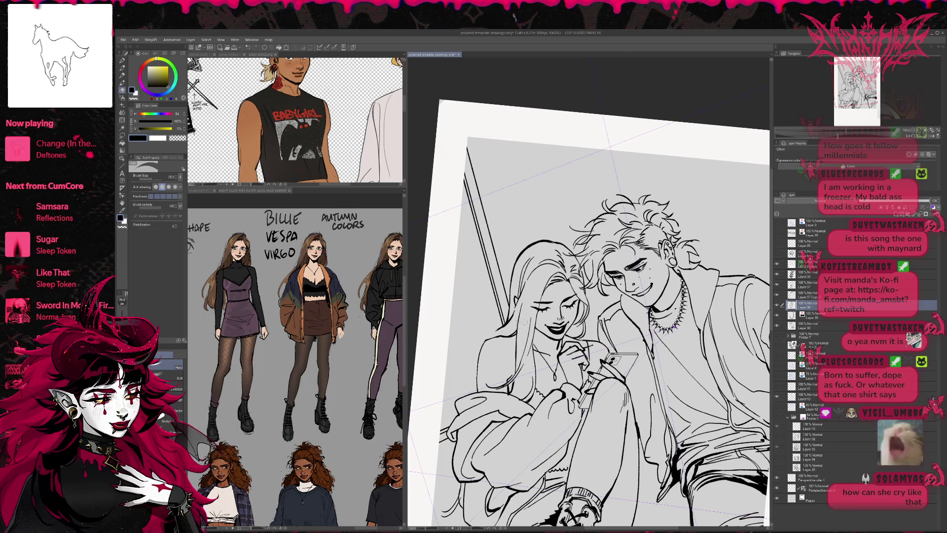
key("p")
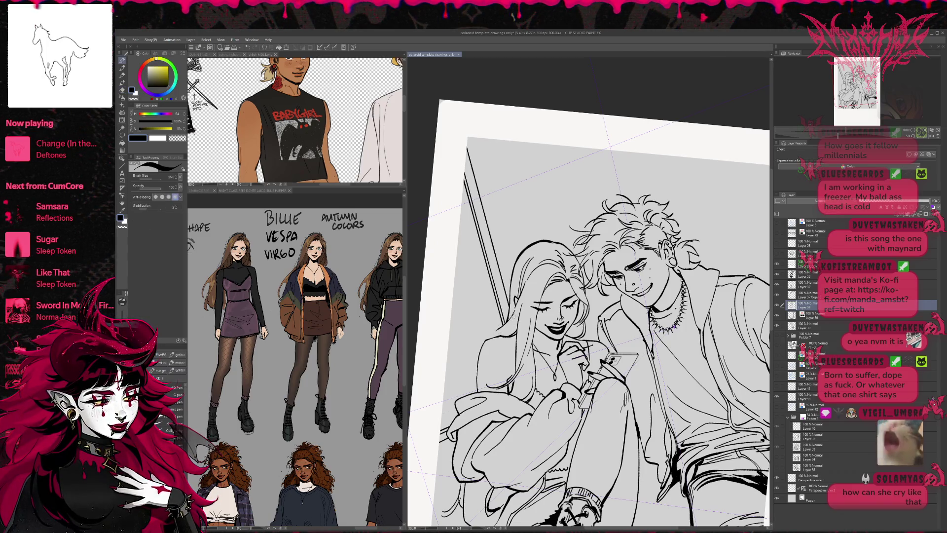
left_click_drag(547, 311, 533, 369)
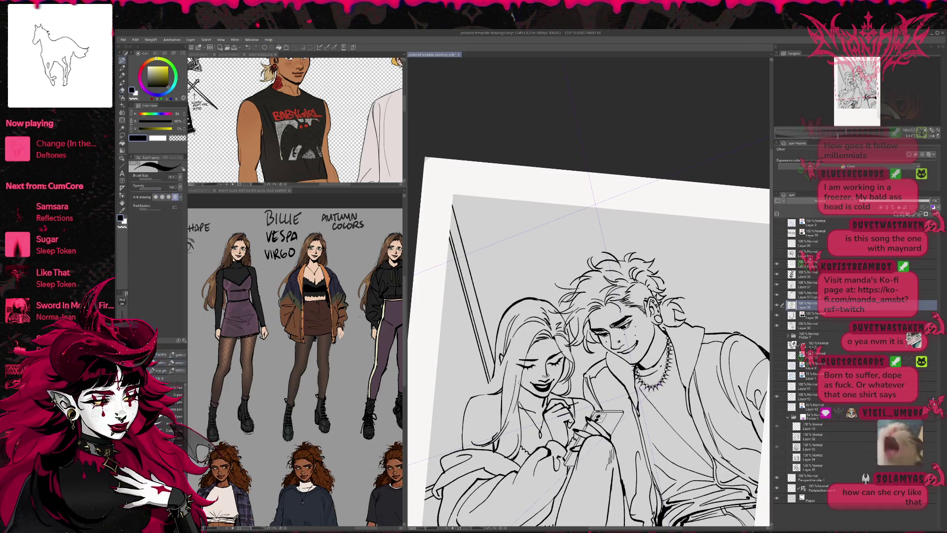
left_click_drag(532, 393, 529, 388)
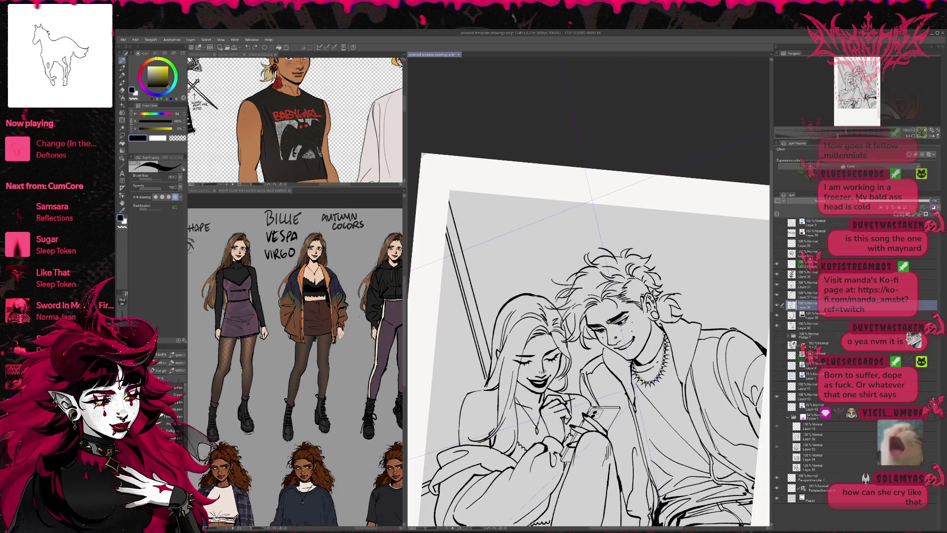
key("e")
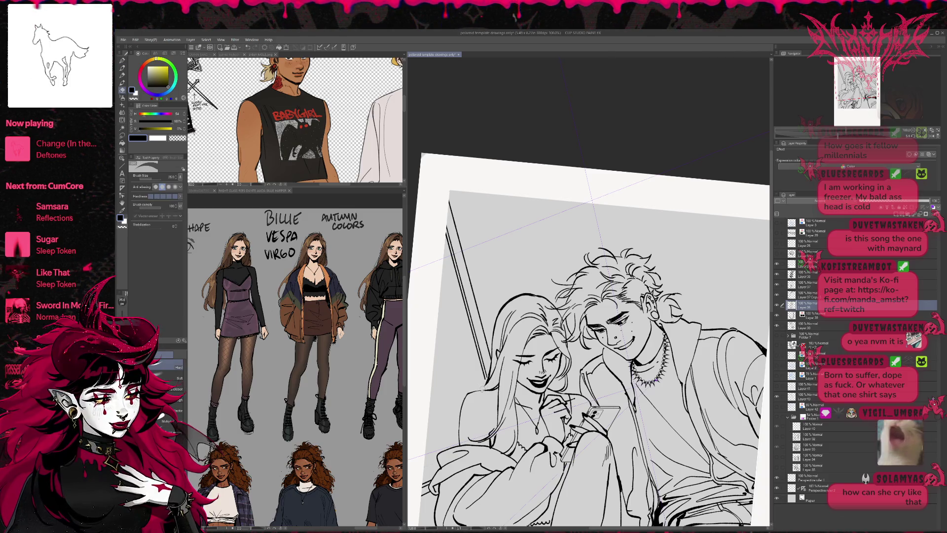
key("p")
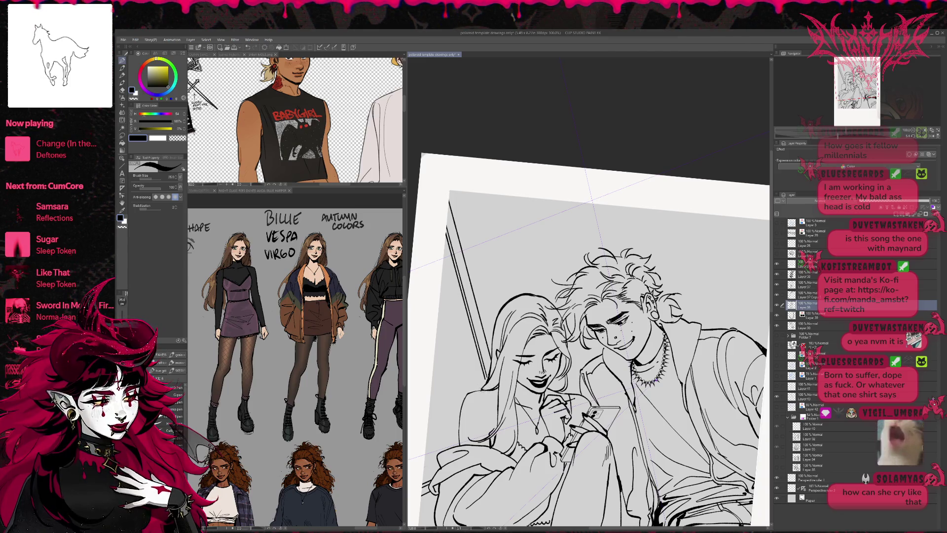
Step: Keep alternating pen and eraser to clean up the couple's lineart
key("e")
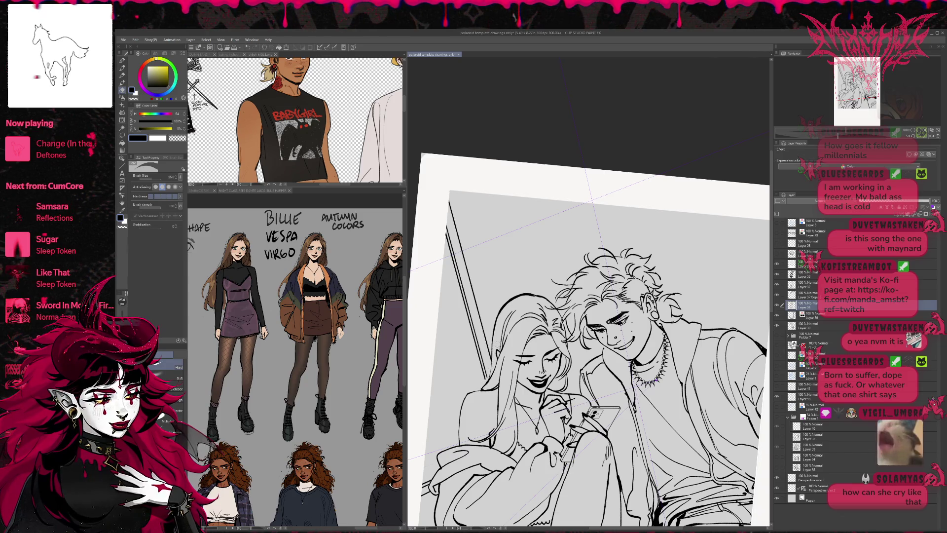
key("p")
key("e")
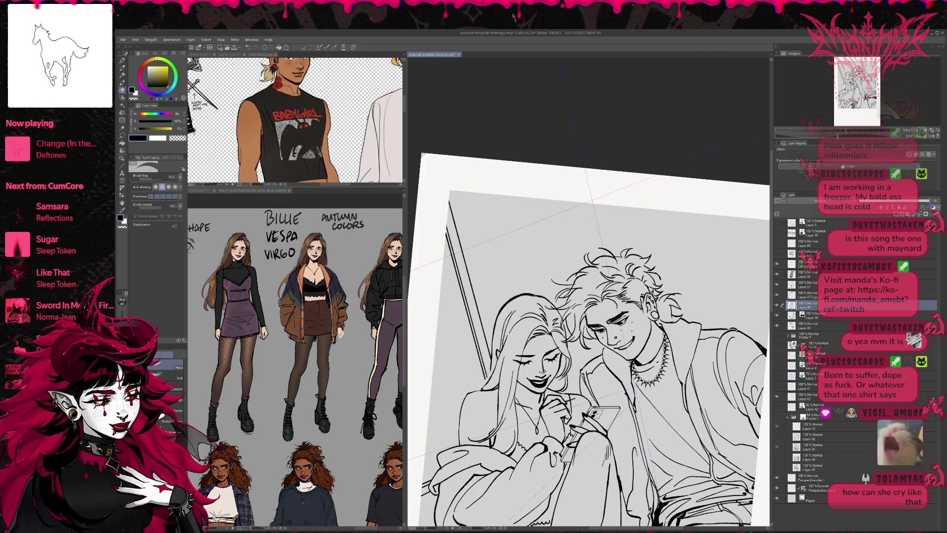
key("p")
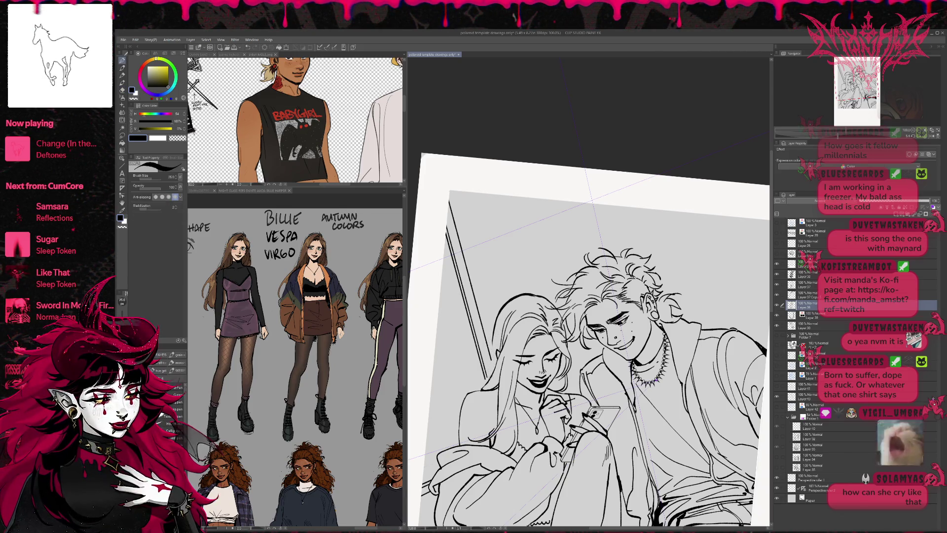
scroll(589, 353, "down", 2)
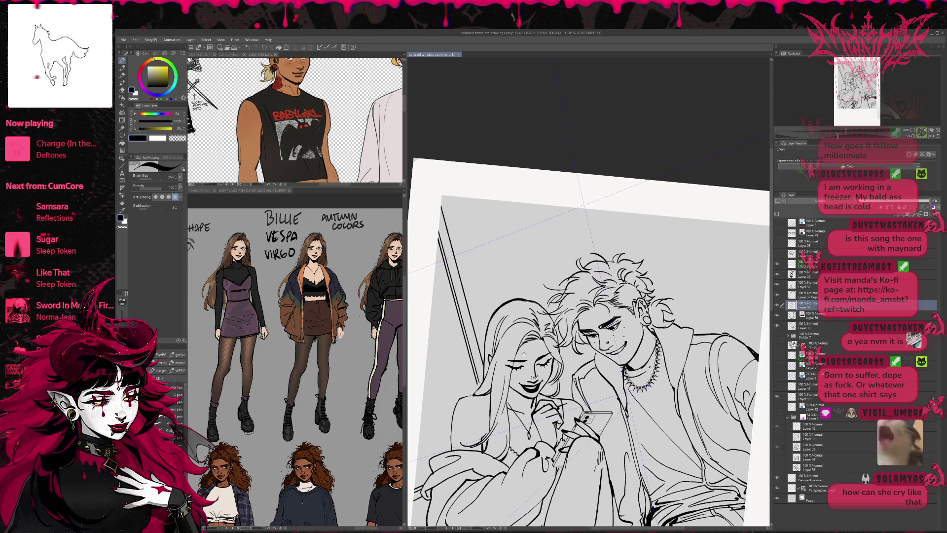
key("e")
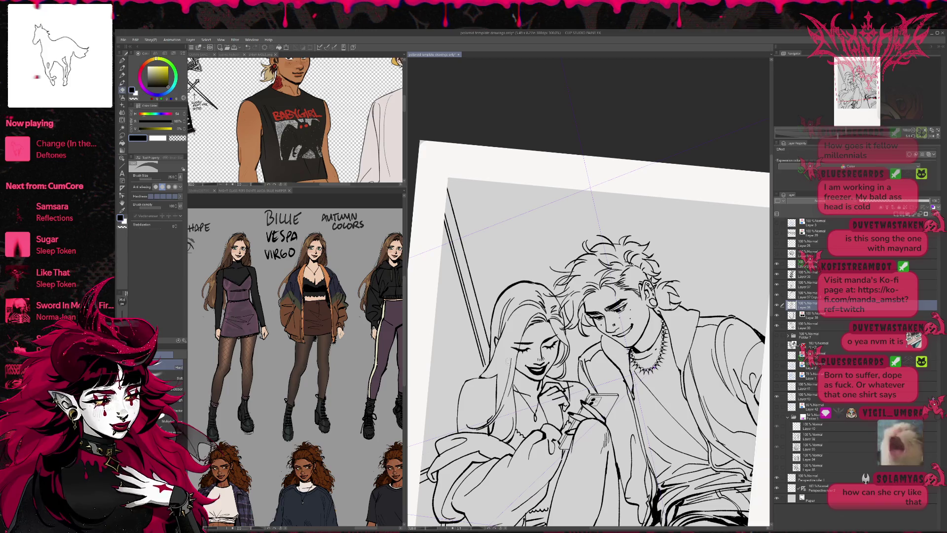
key("p")
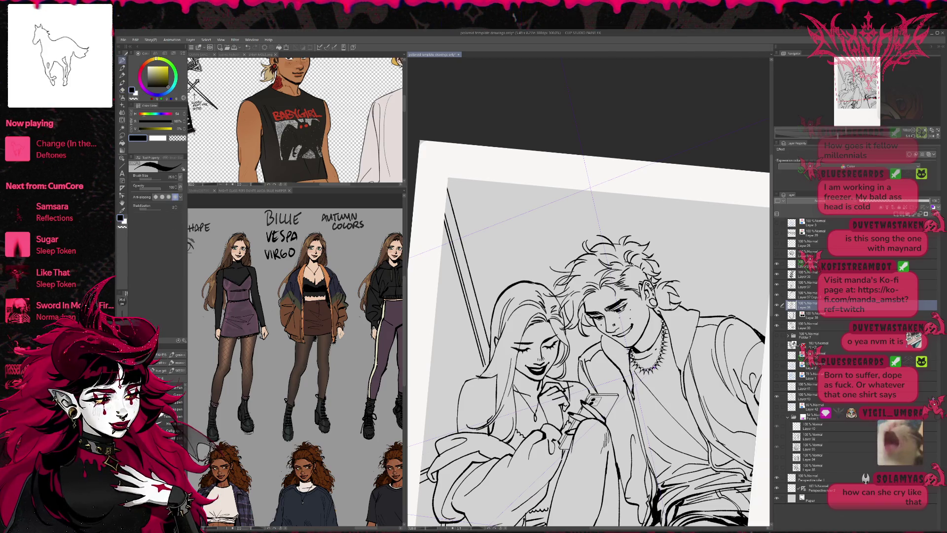
key("e")
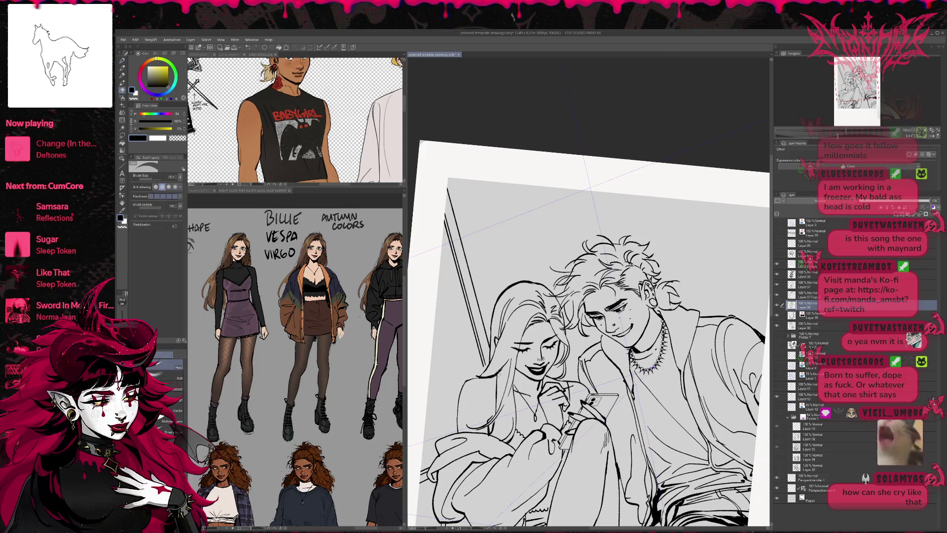
key("p")
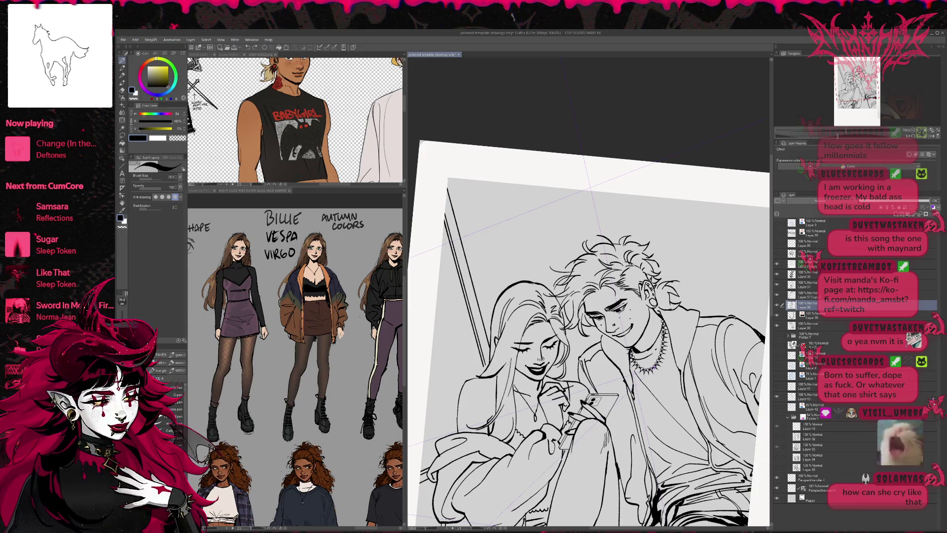
key("e")
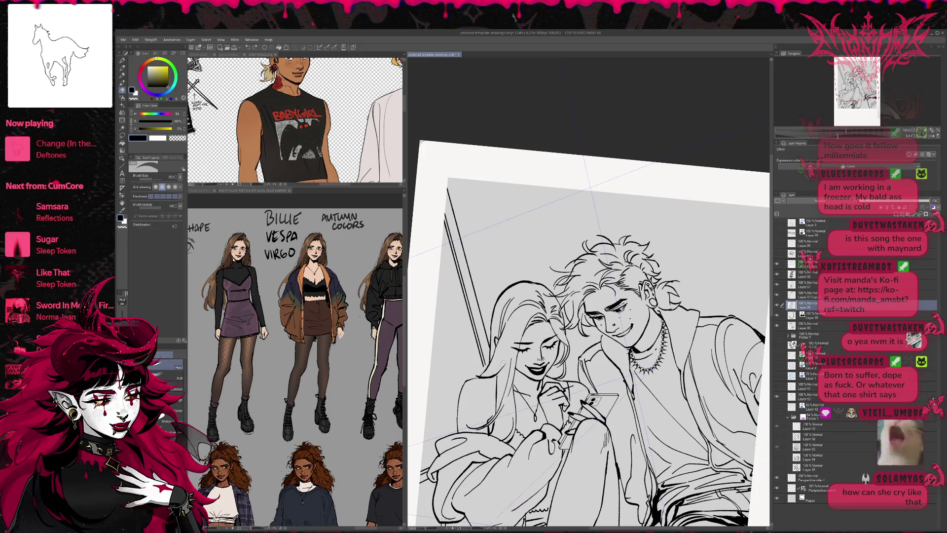
Step: Flip the canvas view and rotate it counter-clockwise over the girl's hair
key("h")
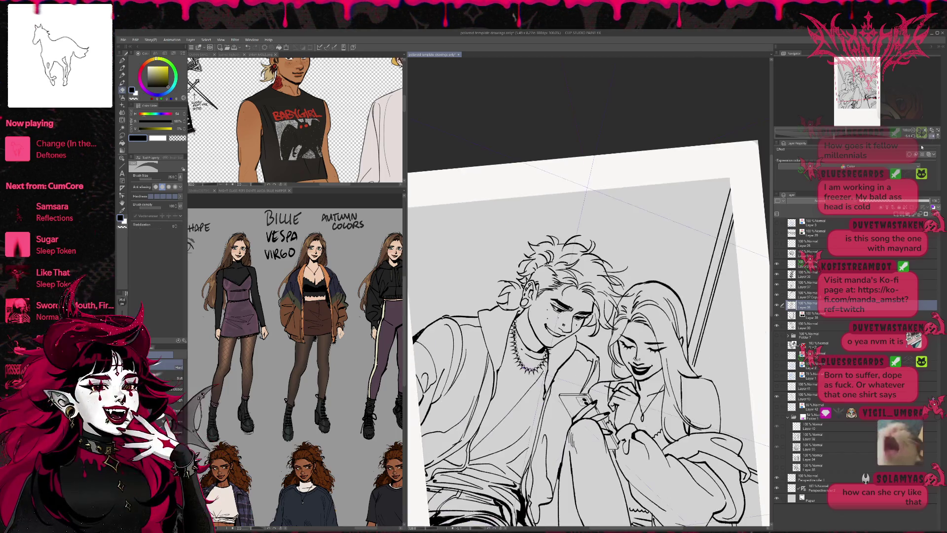
key("r")
mouse_move(730, 292)
left_mouse_down()
mouse_move(718, 246)
mouse_move(690, 212)
left_mouse_up()
key("p")
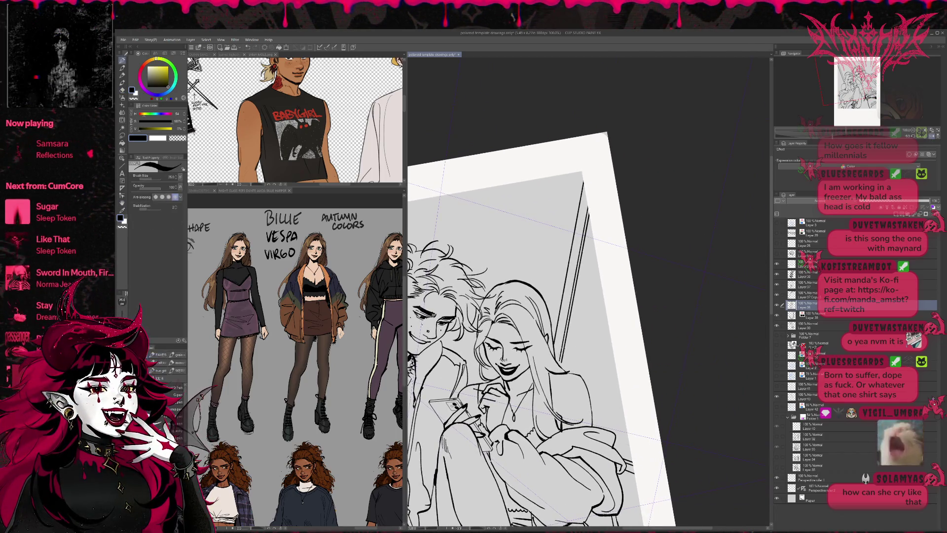
left_click_drag(568, 355, 578, 344)
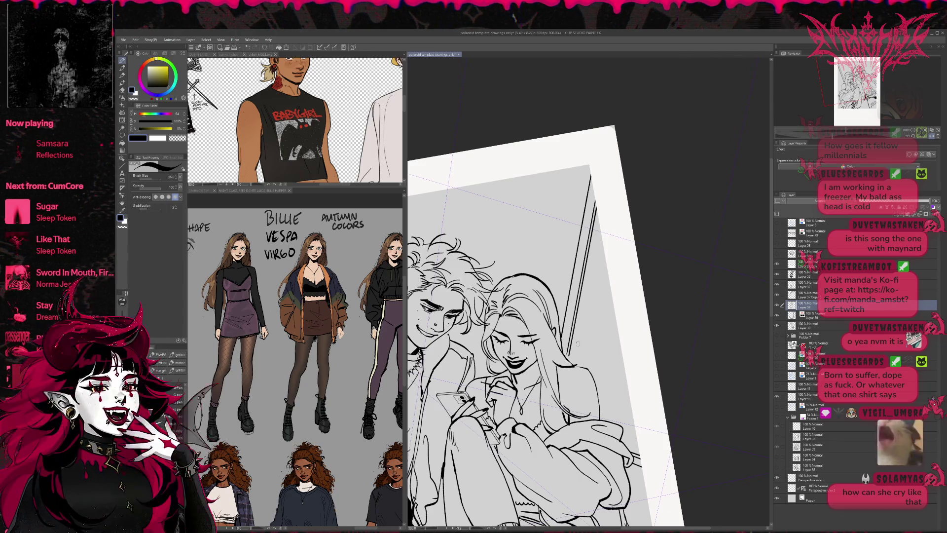
key("e")
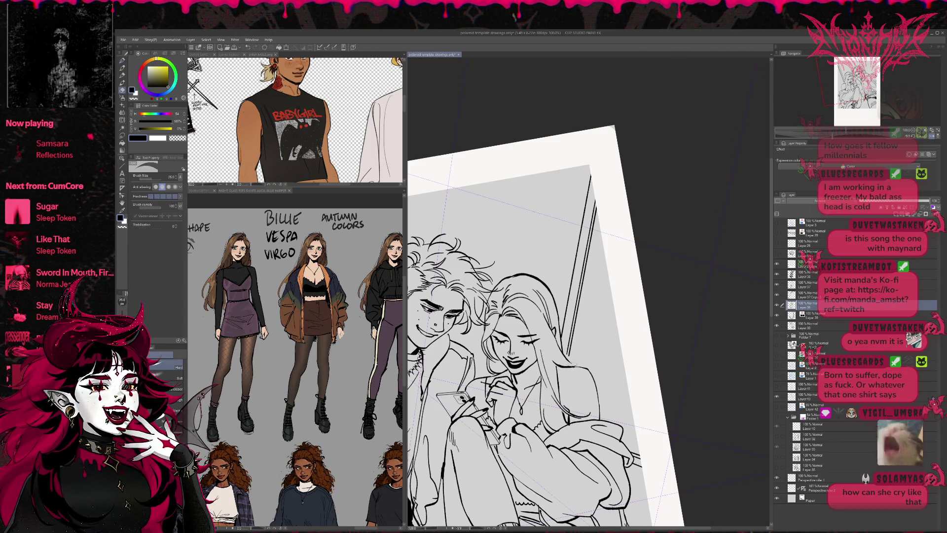
left_click_drag(580, 363, 557, 370)
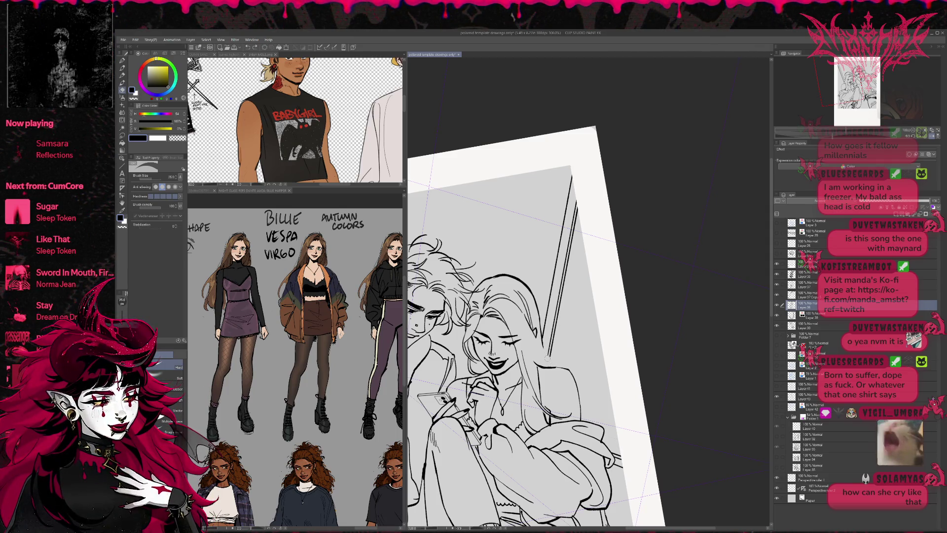
key("p")
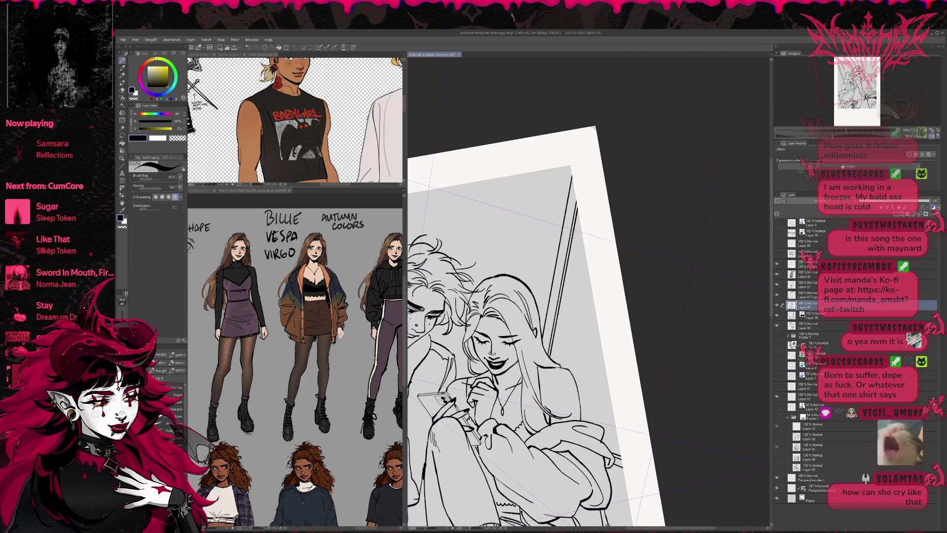
left_click_drag(572, 355, 570, 349)
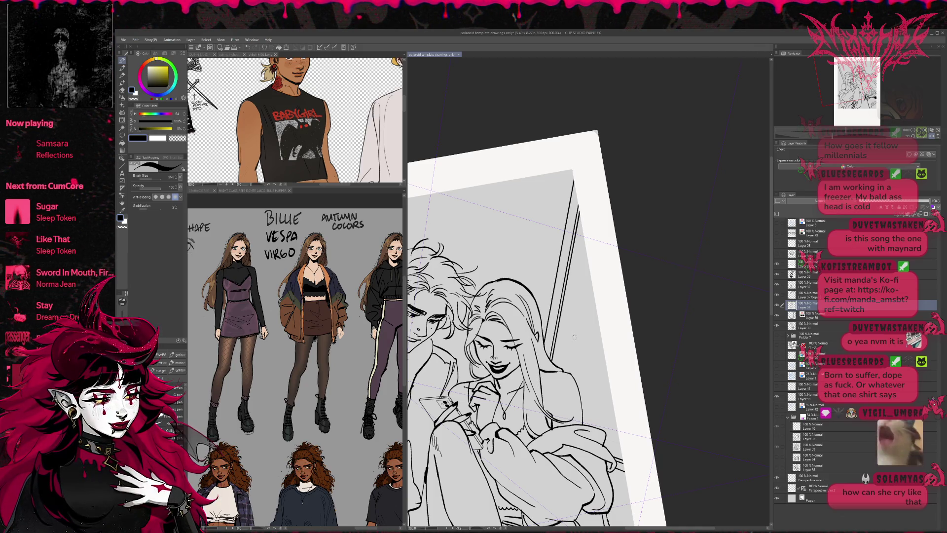
Step: Erase a stray hair line, try new strands, and rotate the view back upright
key("e")
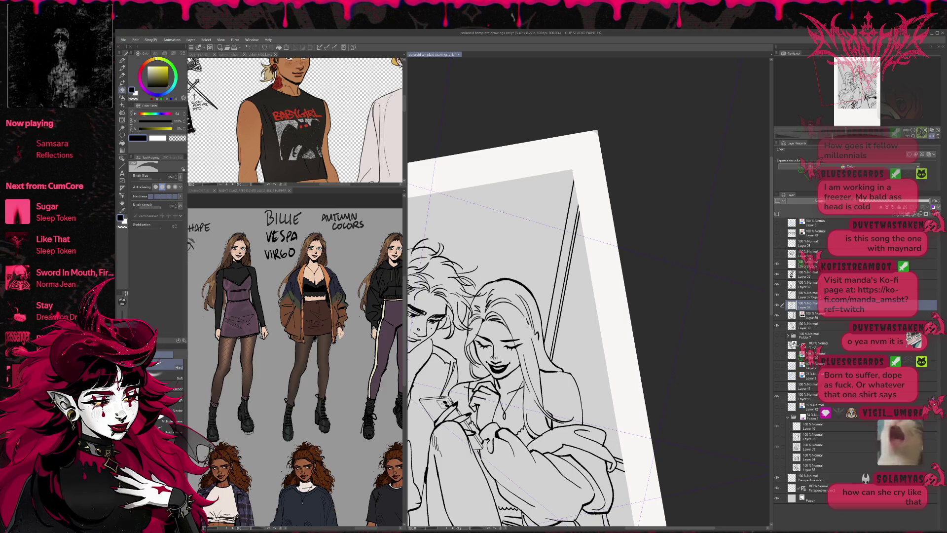
mouse_move(528, 316)
left_mouse_down()
mouse_move(523, 300)
mouse_move(539, 346)
left_mouse_up()
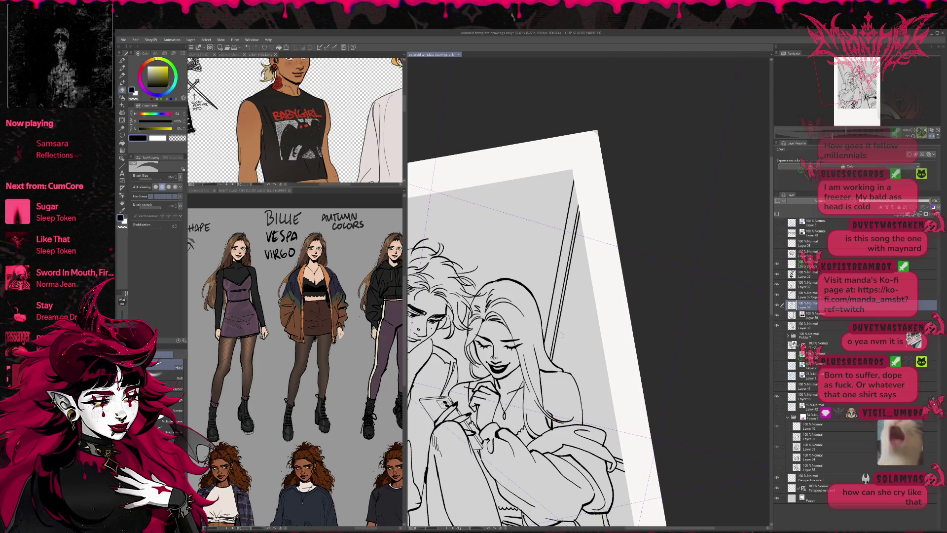
key("p")
mouse_move(536, 352)
left_mouse_down()
mouse_move(545, 369)
mouse_move(561, 371)
left_mouse_up()
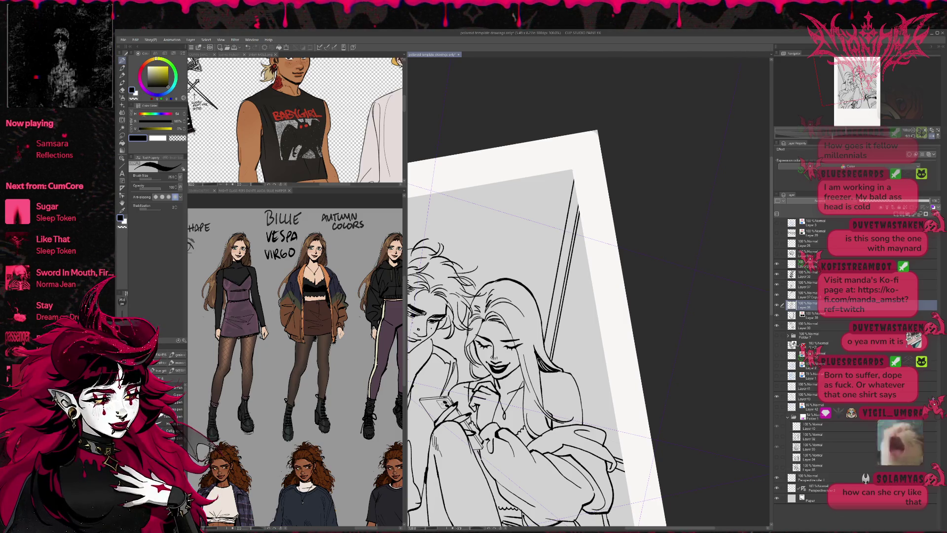
key("e")
left_click_drag(536, 345, 538, 366)
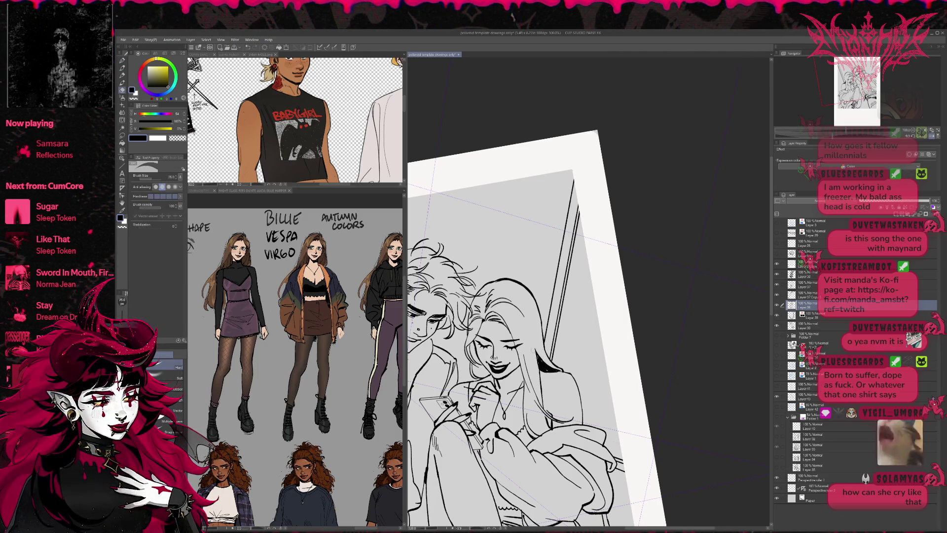
key("r")
left_click_drag(617, 276, 626, 313)
key("p")
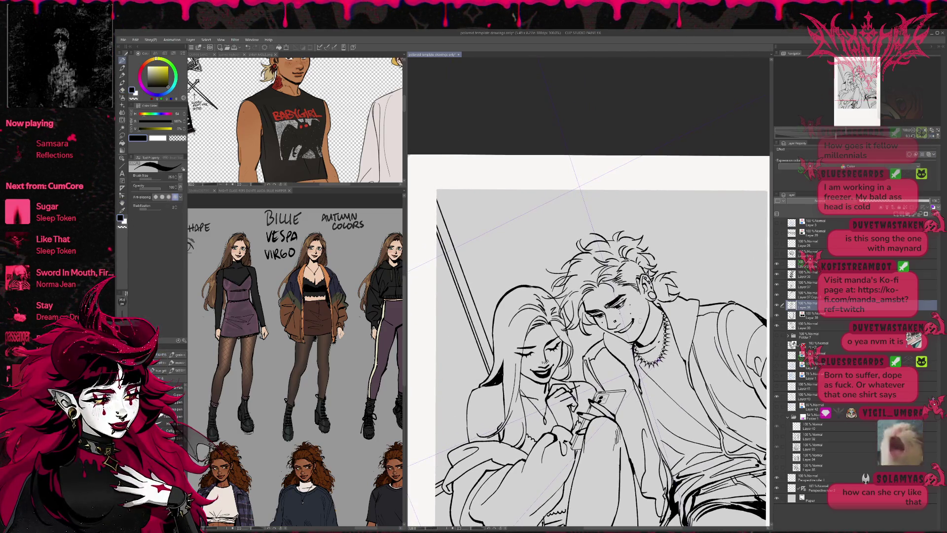
Step: Draw flowing new strands down the girl's hair, redrawing the upper ones after an undo
left_click_drag(499, 347, 494, 365)
left_click_drag(506, 330, 498, 350)
mouse_move(516, 309)
left_mouse_down()
mouse_move(495, 346)
mouse_move(499, 334)
left_mouse_up()
mouse_move(503, 309)
left_mouse_down()
mouse_move(496, 337)
mouse_move(499, 315)
left_mouse_up()
left_click_drag(506, 298, 493, 328)
key("ctrl+z")
key("ctrl+z")
key("ctrl+z")
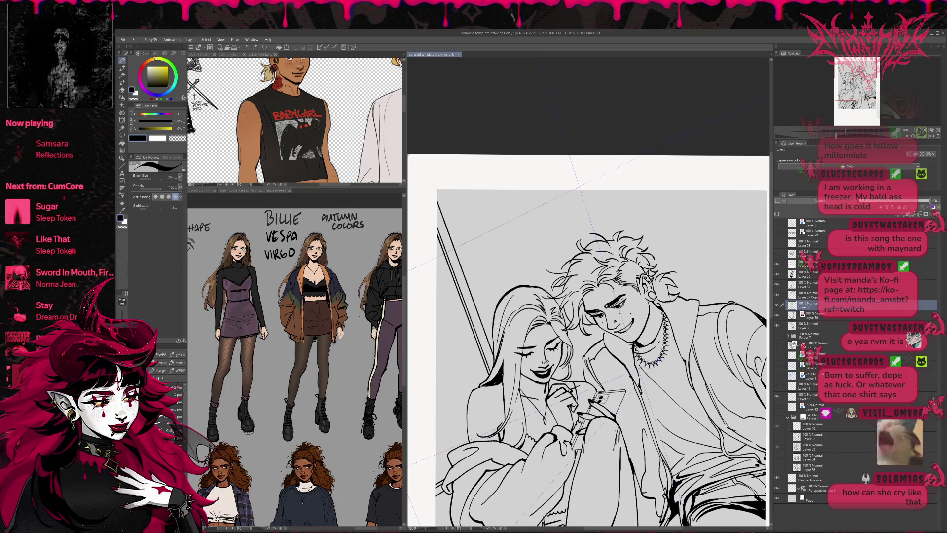
left_click_drag(506, 294, 498, 342)
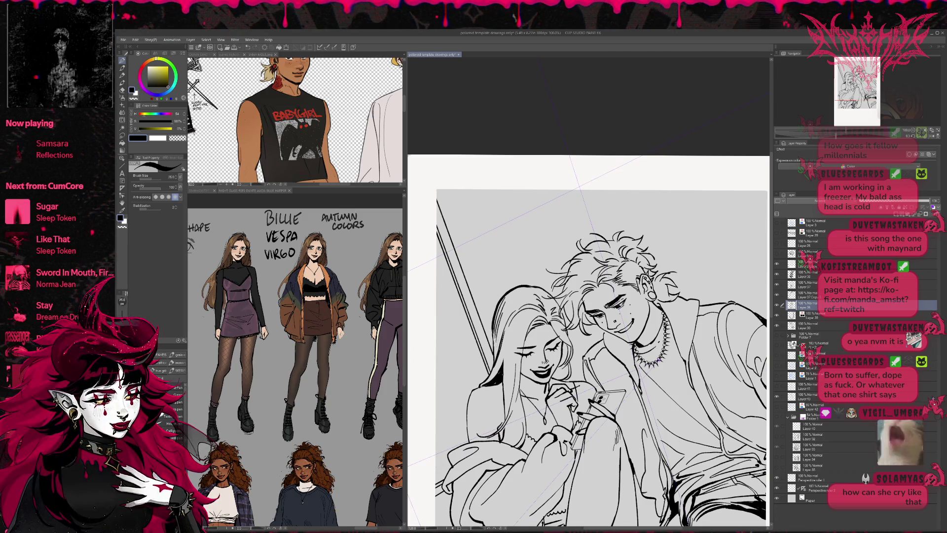
key("shift+space")
left_click_drag(591, 345, 557, 380)
left_click_drag(603, 358, 520, 343)
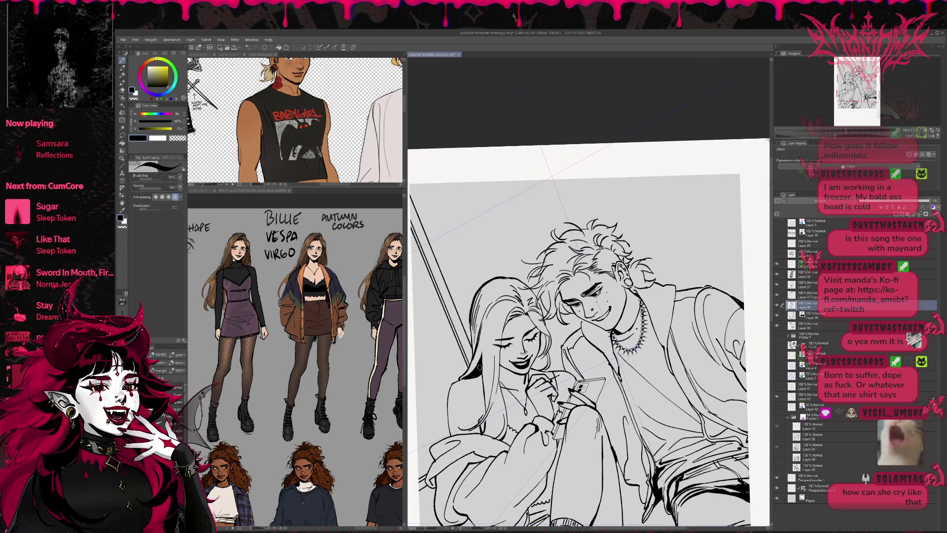
mouse_move(473, 374)
left_mouse_down()
mouse_move(555, 293)
mouse_move(442, 364)
left_mouse_up()
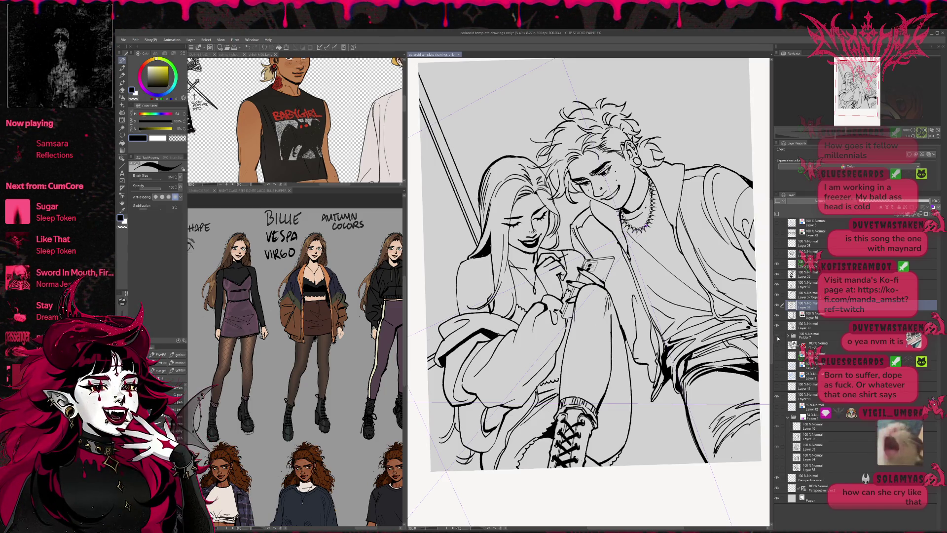
Step: Move Folder 7 just below Layer 2 Copy, hide it, and show the quinns highschool band2.png reference
left_click(778, 336)
left_click(809, 336)
left_click_drag(809, 337, 809, 265)
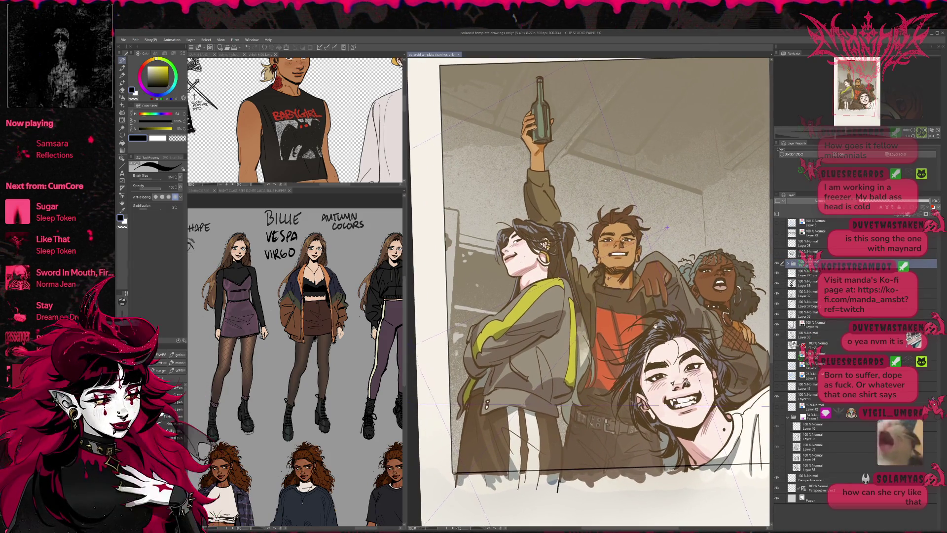
left_click_drag(404, 211, 336, 212)
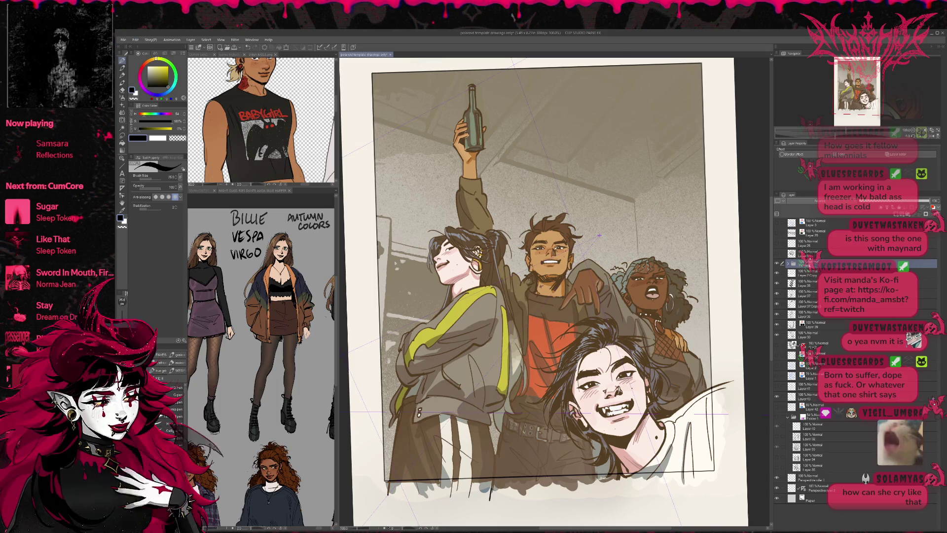
left_click_drag(809, 279, 800, 273)
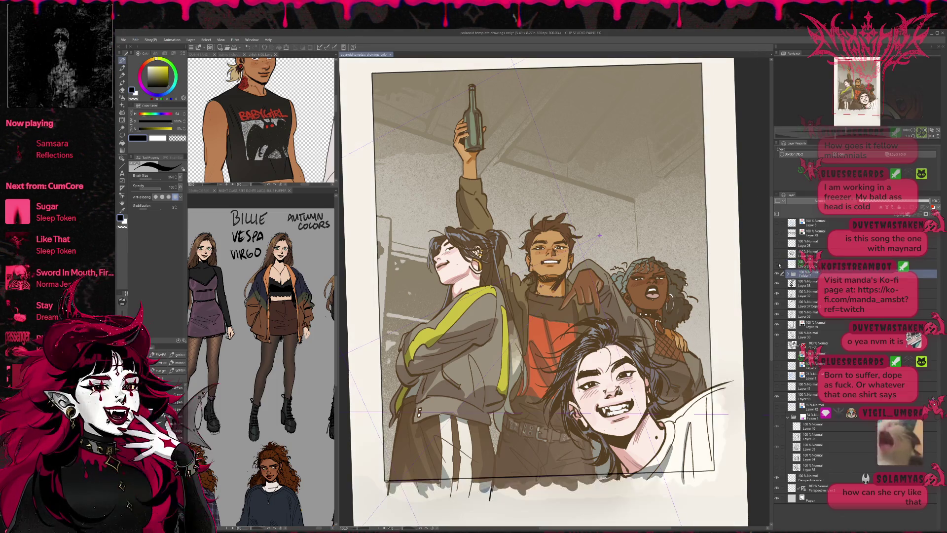
left_click(778, 272)
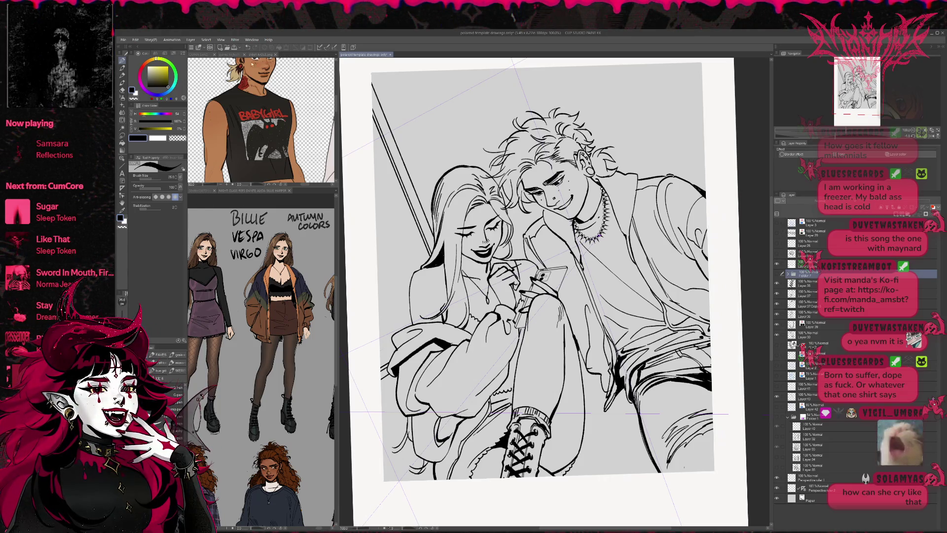
left_click(234, 54)
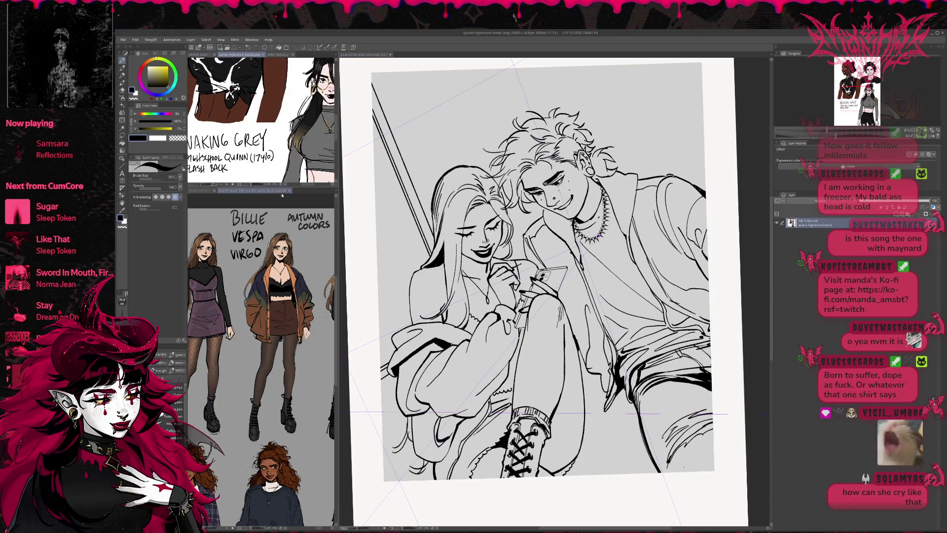
Step: Open another reference, zoom into the teal MMMBLE comic panel, then widen the couple canvas
left_click(202, 191)
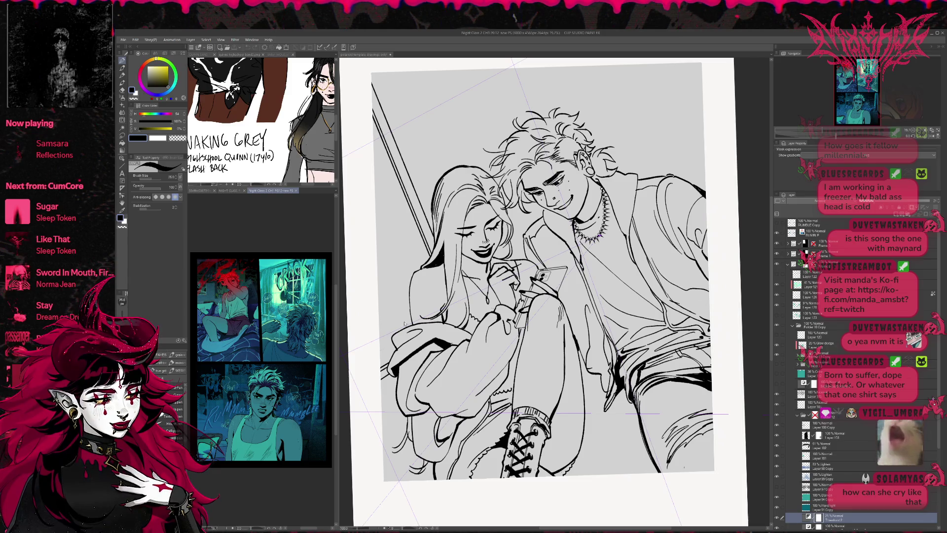
left_click_drag(338, 301, 462, 301)
scroll(357, 355, "up", 1)
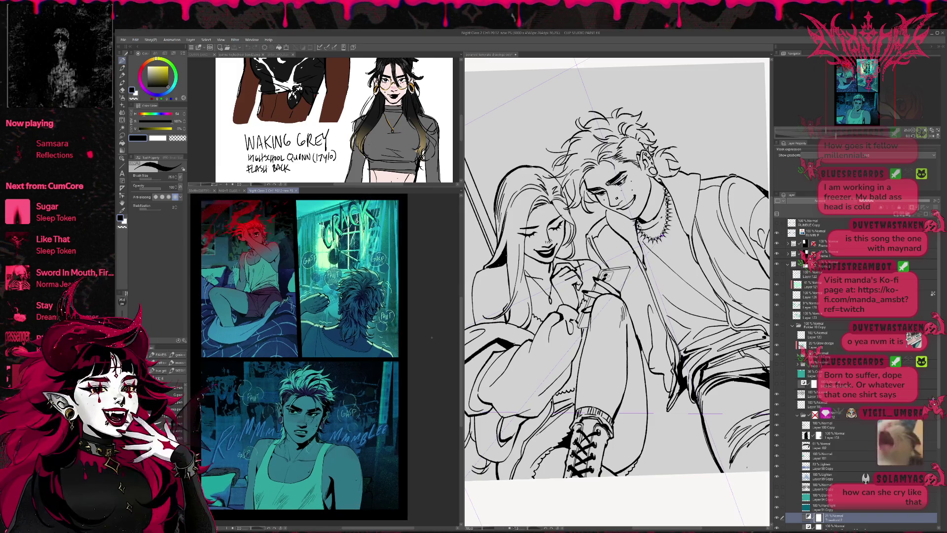
scroll(358, 355, "up", 2)
scroll(323, 360, "up", 2)
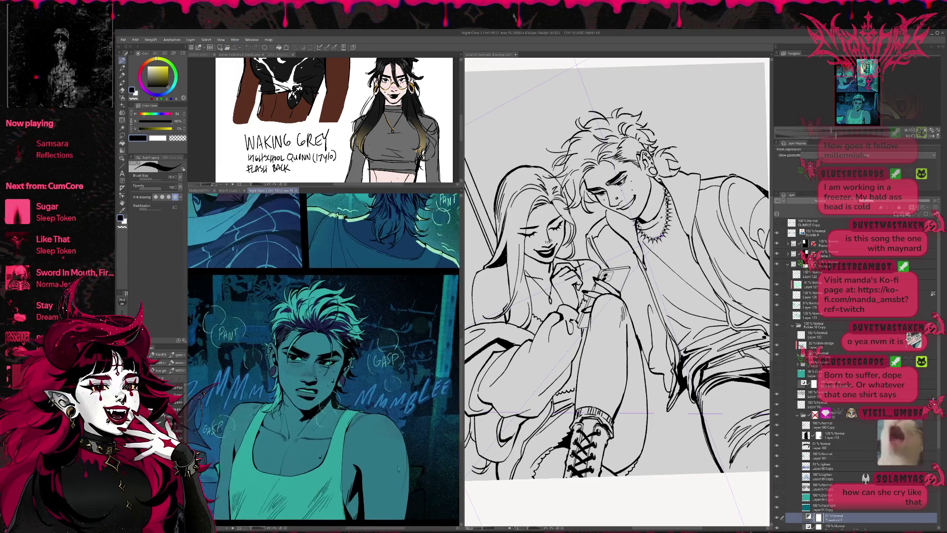
scroll(363, 316, "up", 3)
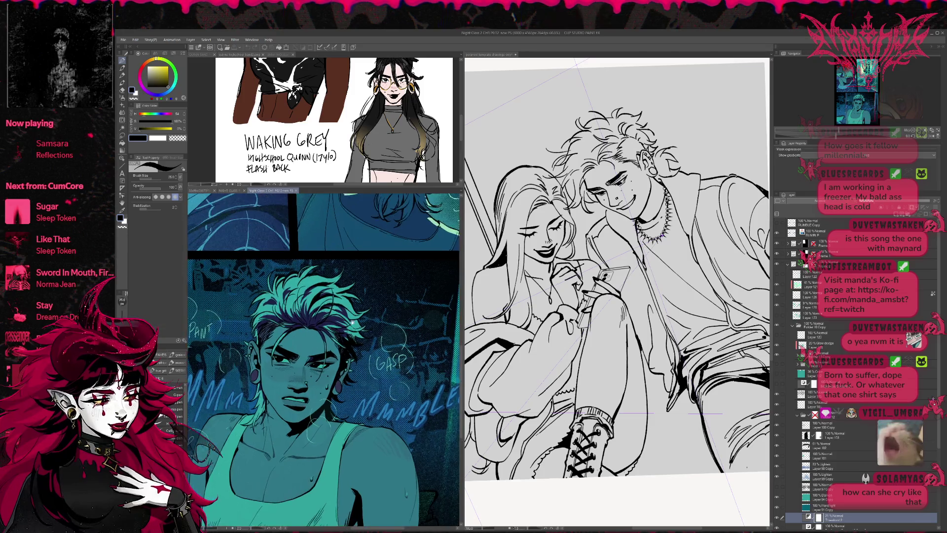
scroll(363, 316, "up", 2)
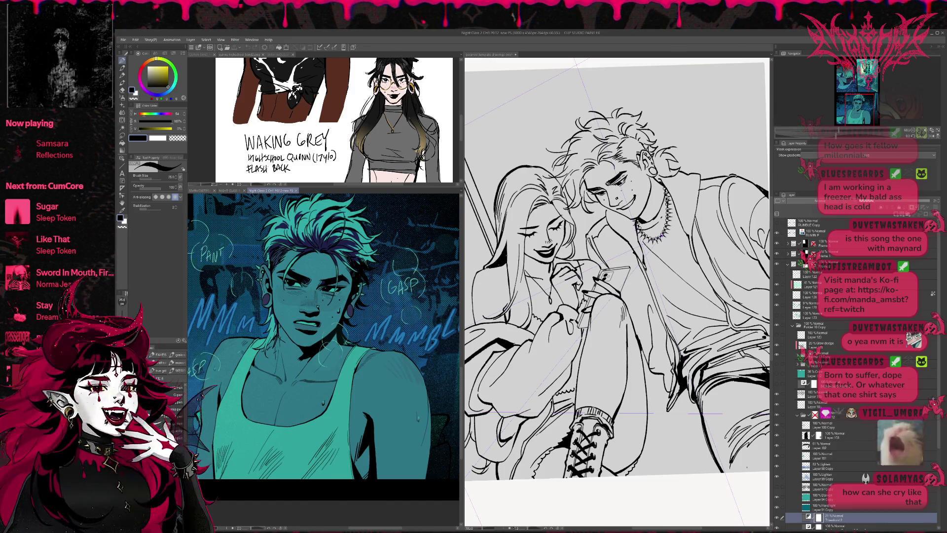
left_click_drag(463, 285, 317, 307)
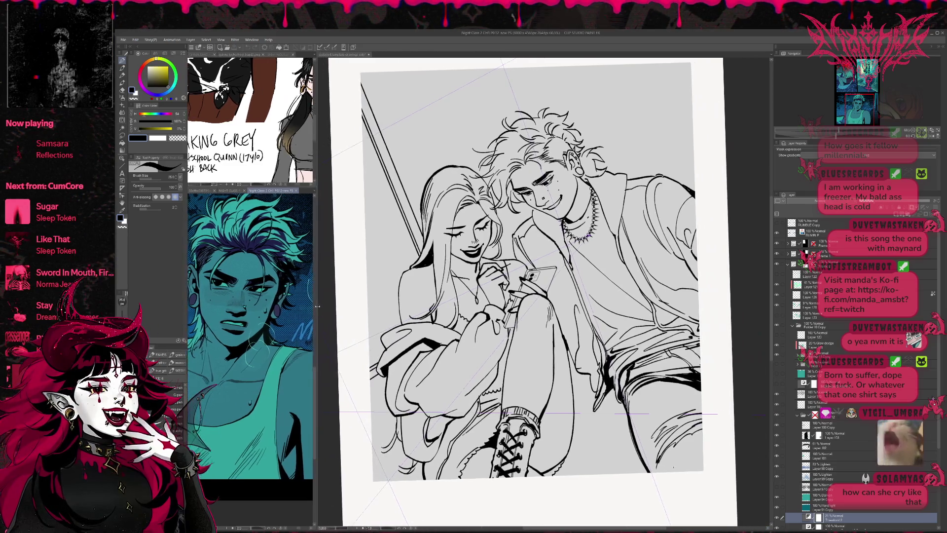
Step: Open the polaroid, expand Folder 2, and compare the left character's shading on and off
left_click(403, 259)
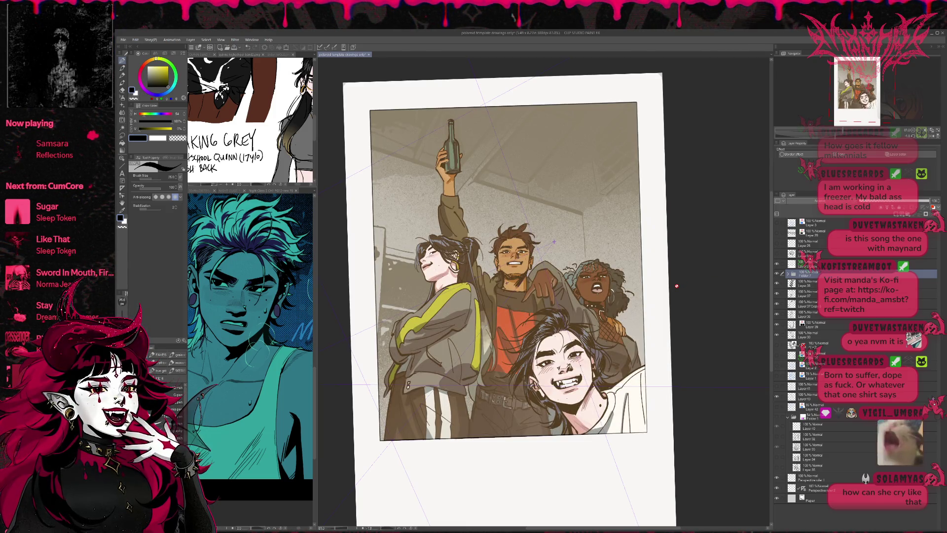
left_click(788, 274)
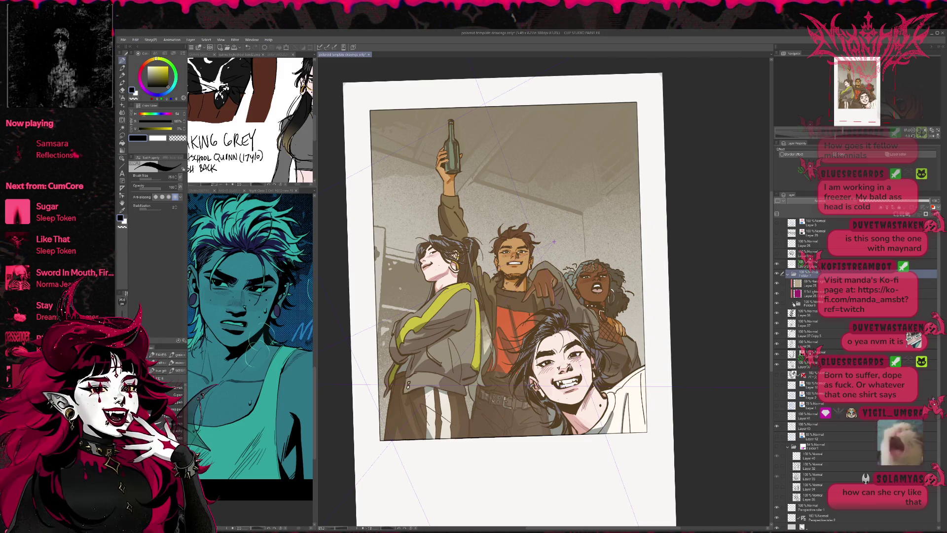
left_click(794, 304)
left_click(797, 313)
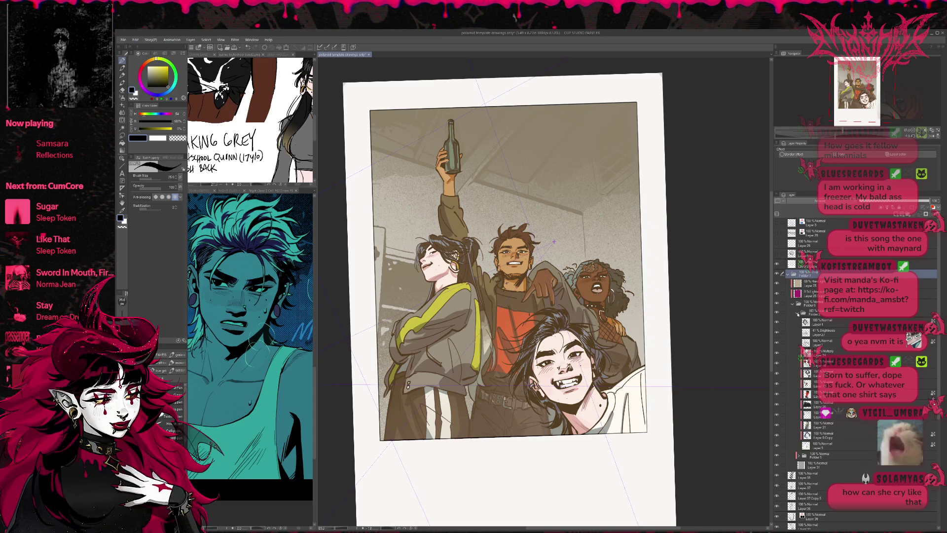
left_click(778, 352)
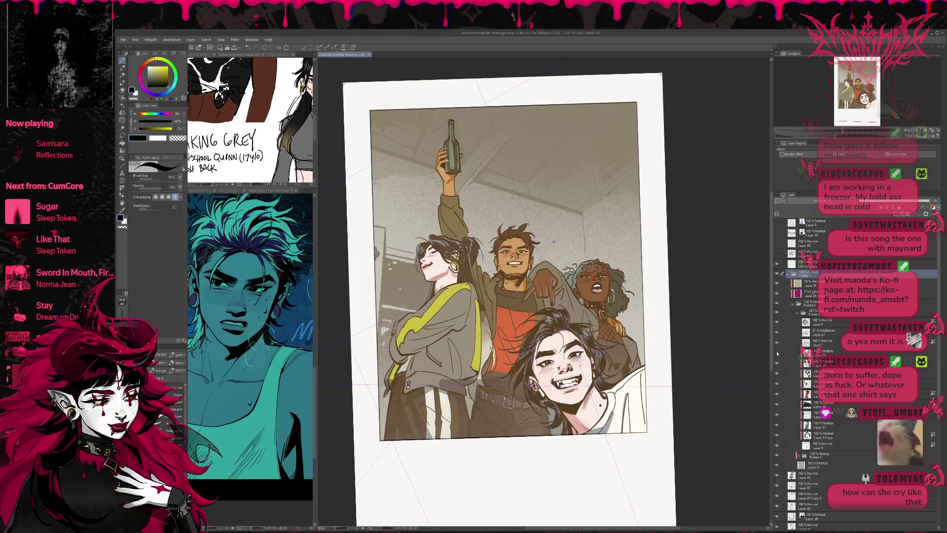
left_click(777, 354)
left_click(778, 354)
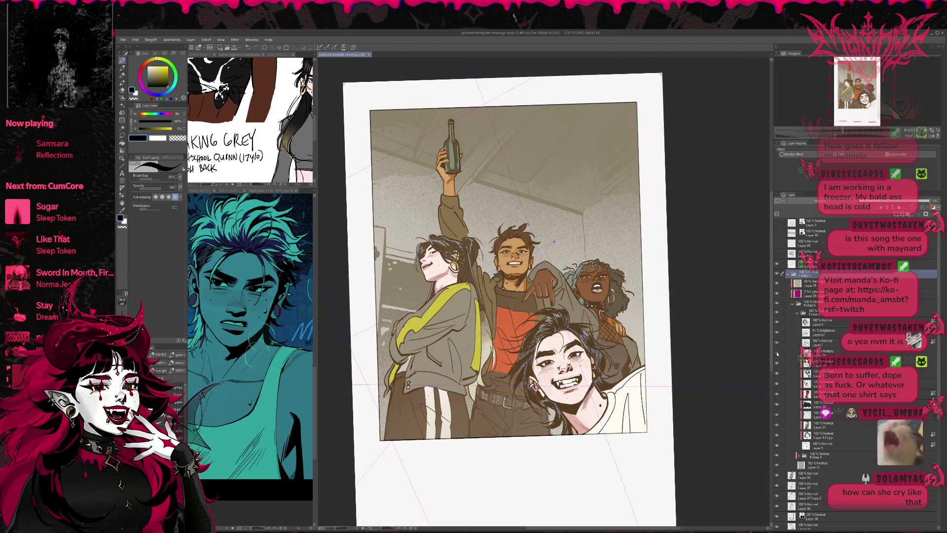
left_click(777, 353)
left_click(777, 353)
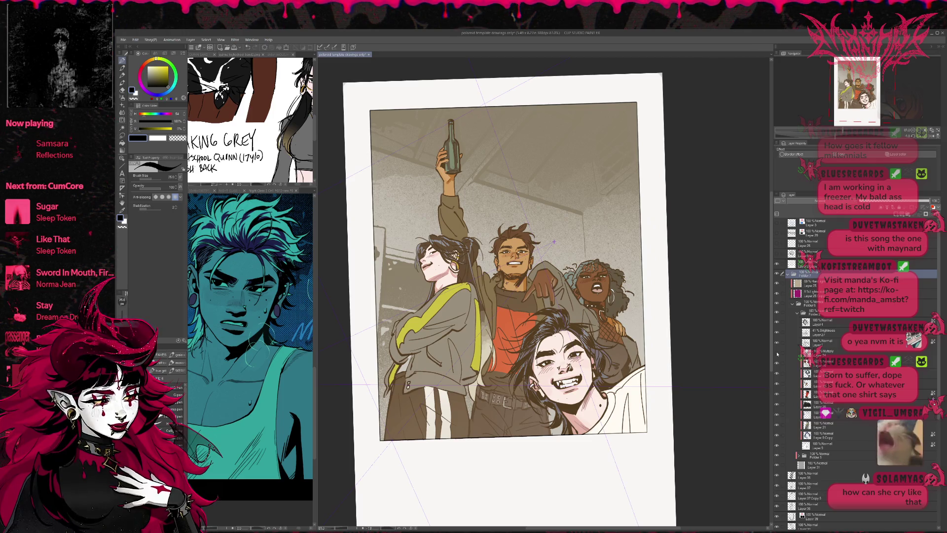
left_click(777, 353)
left_click(777, 354)
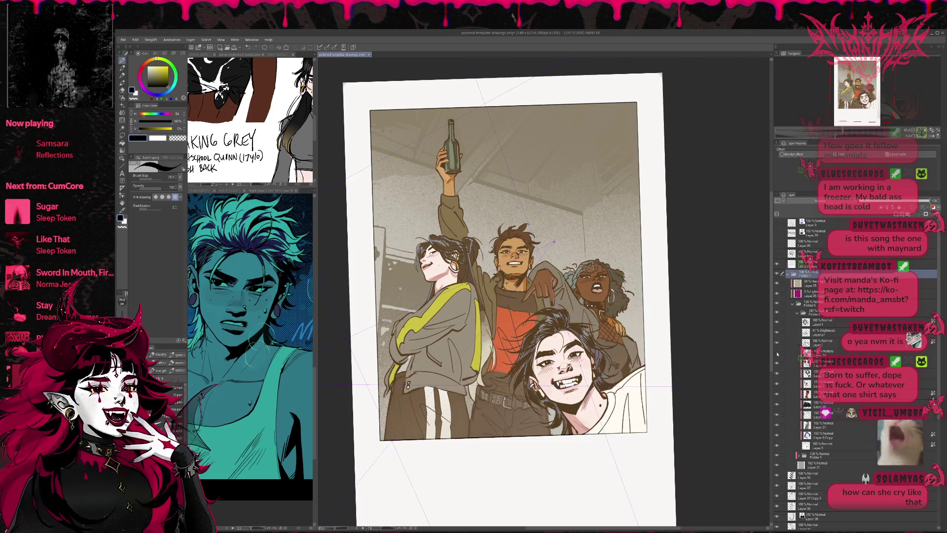
Step: Add a new layer above the Multiply shading layer and pick a deep blue-violet colour
left_click(819, 351)
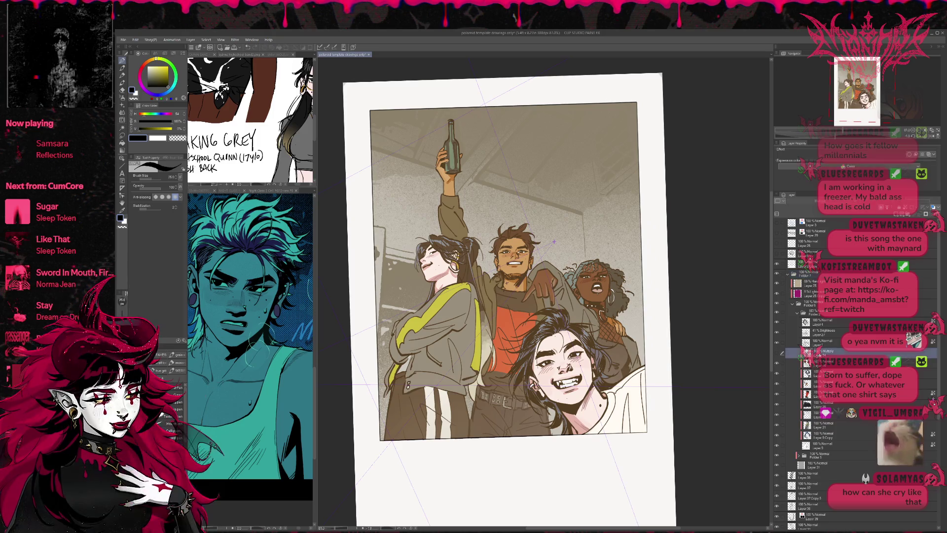
left_click(896, 216)
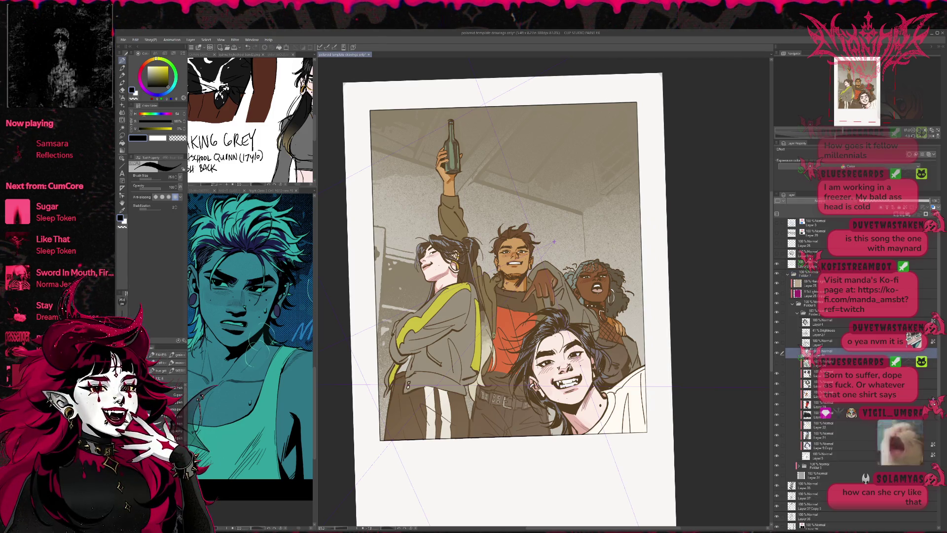
left_click(179, 370)
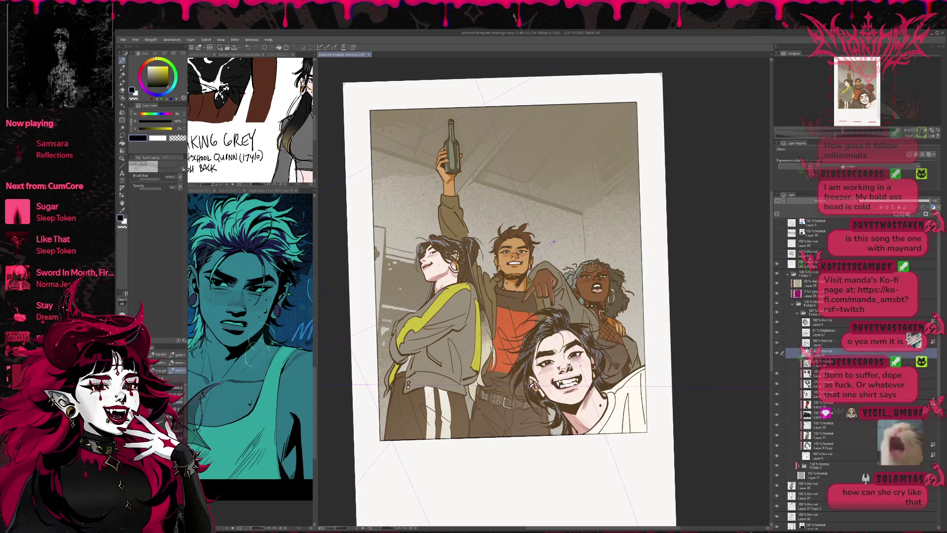
mouse_move(164, 98)
left_mouse_down()
mouse_move(153, 98)
mouse_move(152, 70)
left_mouse_up()
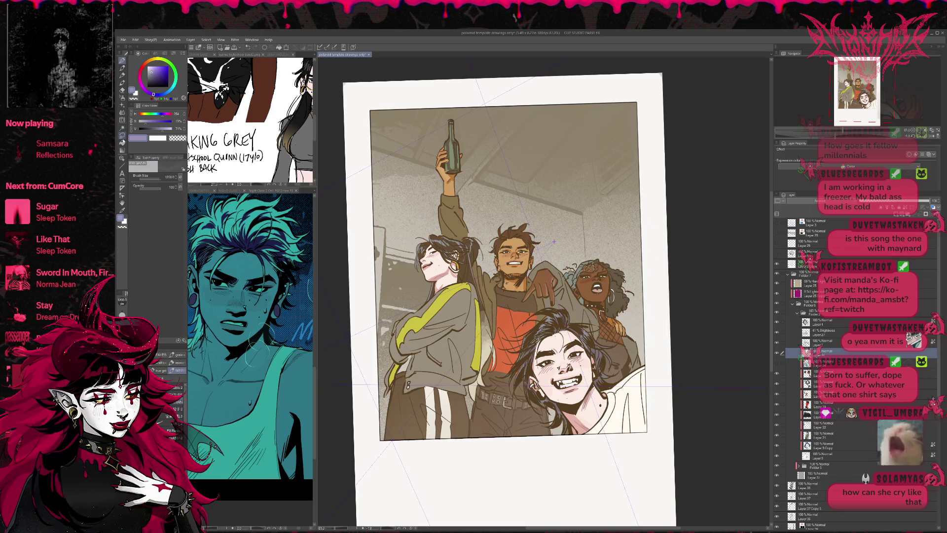
left_click(160, 113)
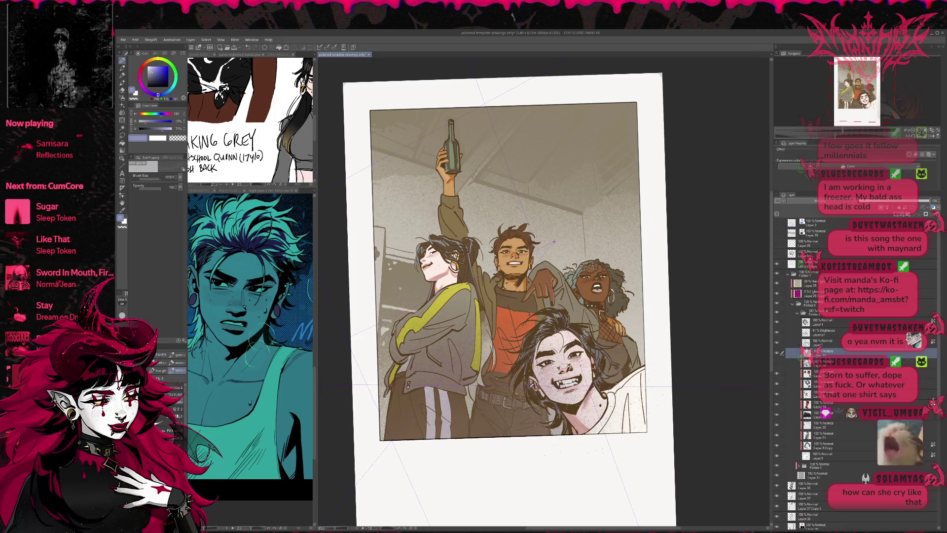
Step: Compare the Multiply layer's effect, then hide the warm sepia overlay
left_click(778, 354)
left_click(777, 353)
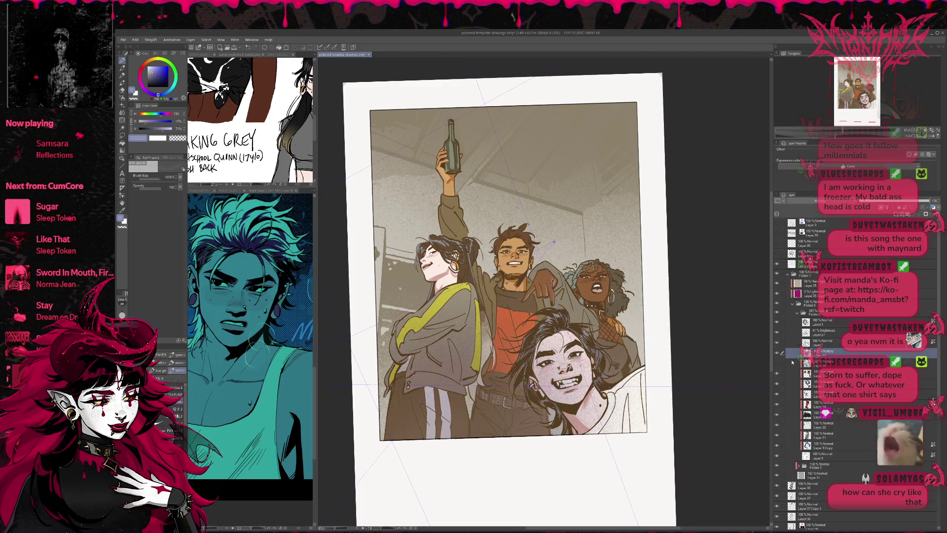
left_click(777, 293)
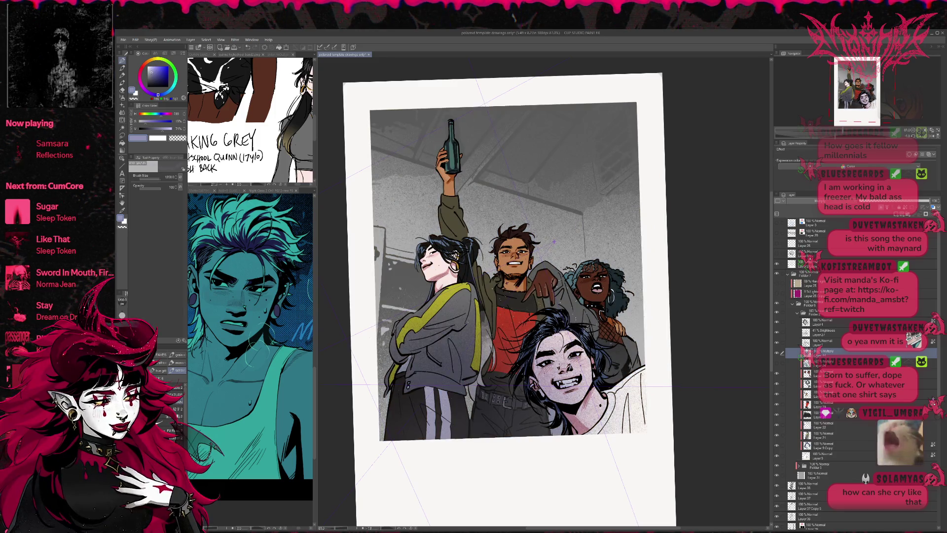
Step: Saturate the violet tint, enlarge and rotate its layer over the photo, then select the front girl's shape
left_click_drag(157, 120, 163, 121)
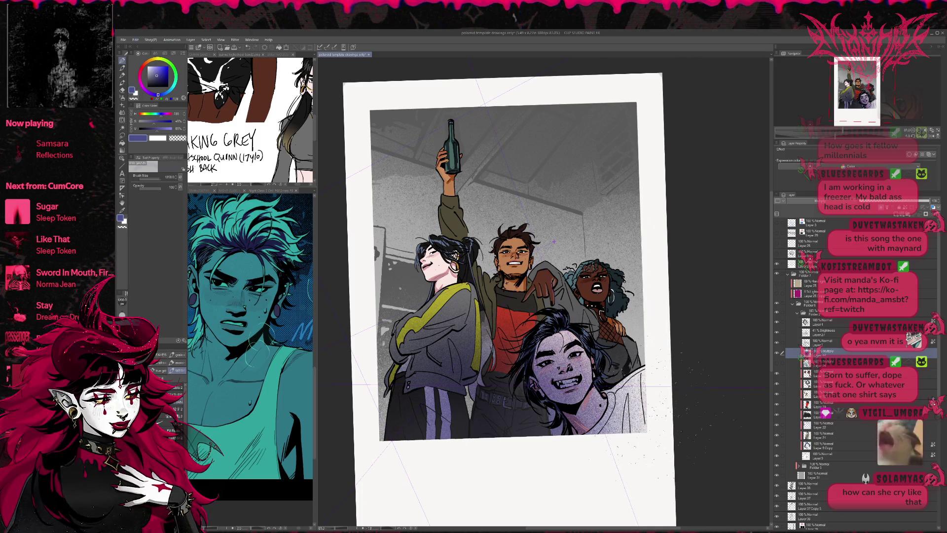
key("ctrl+t")
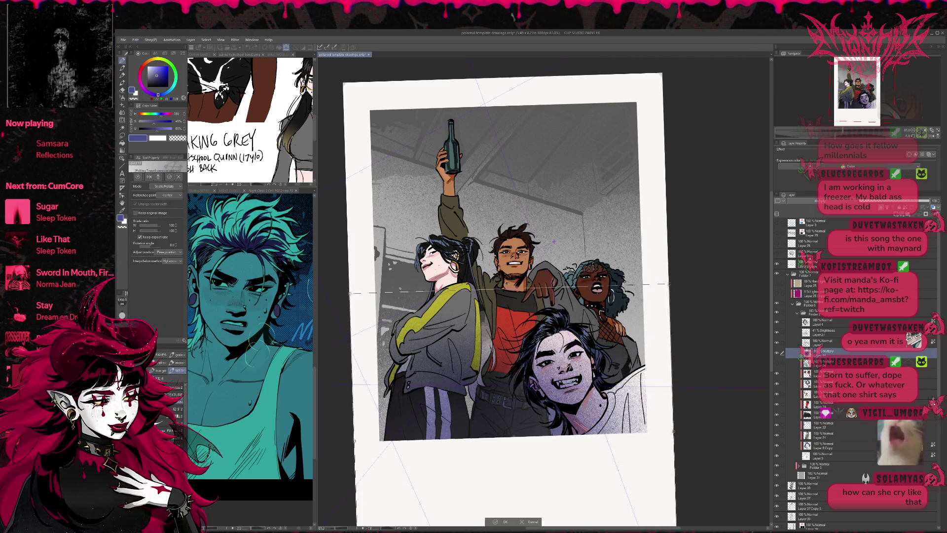
left_click_drag(669, 287, 702, 283)
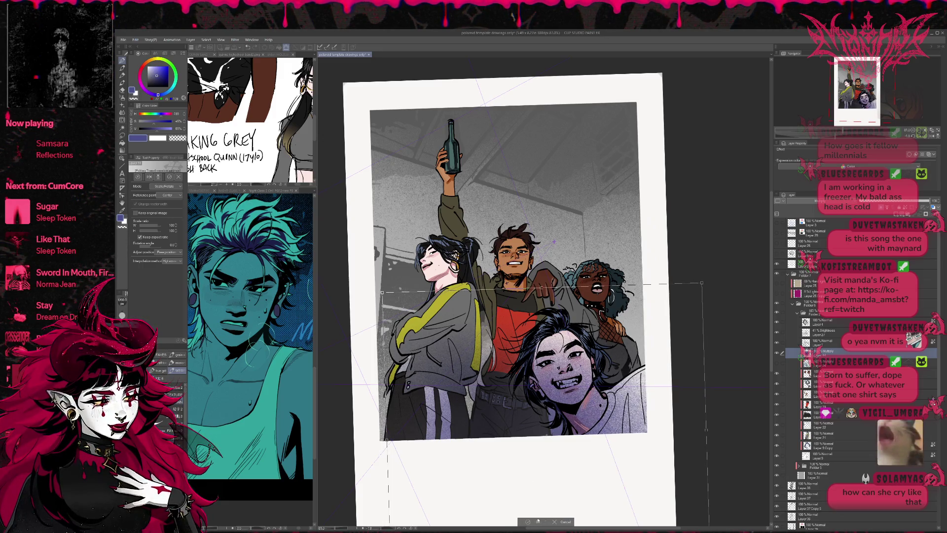
key("Return")
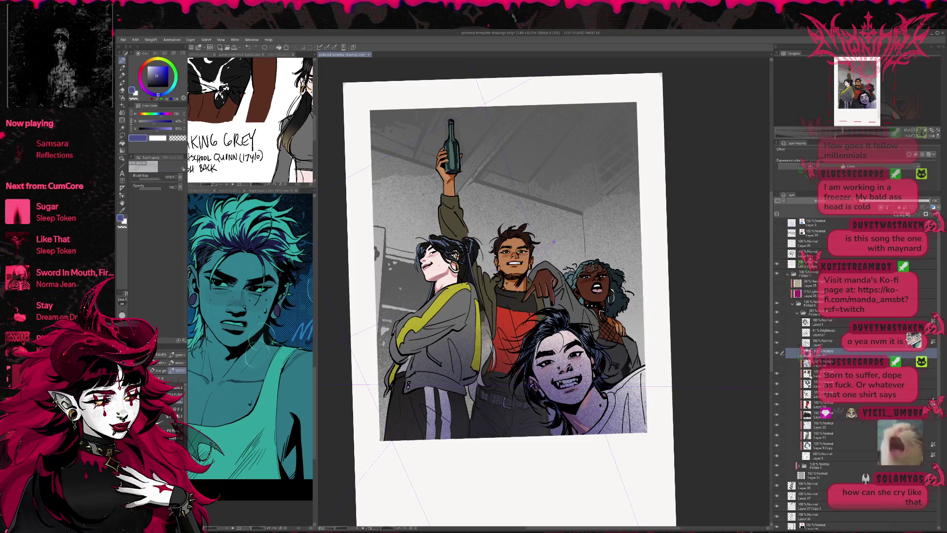
left_click(828, 452, "ctrl")
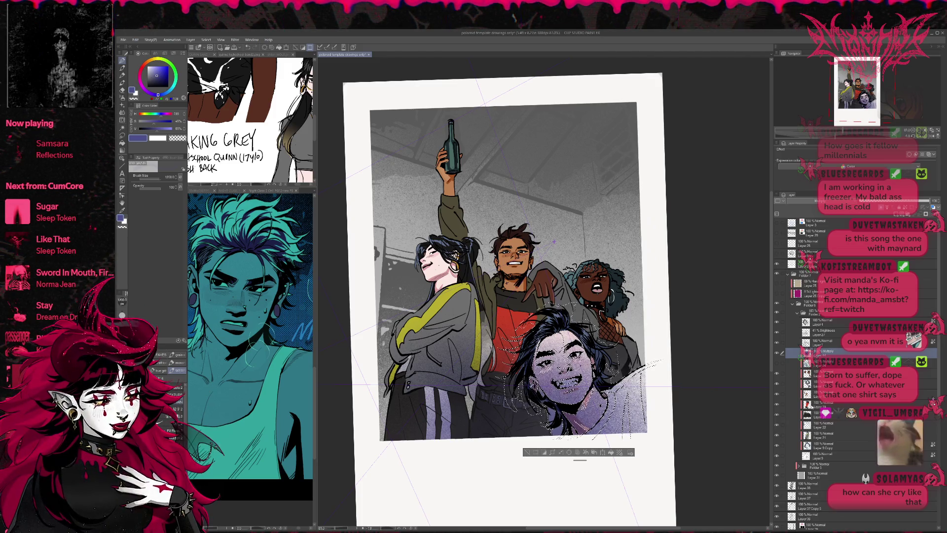
Step: Select the curly-haired girl, middle guy, black-haired girl and left girl's jacket and legs
key("ctrl+d")
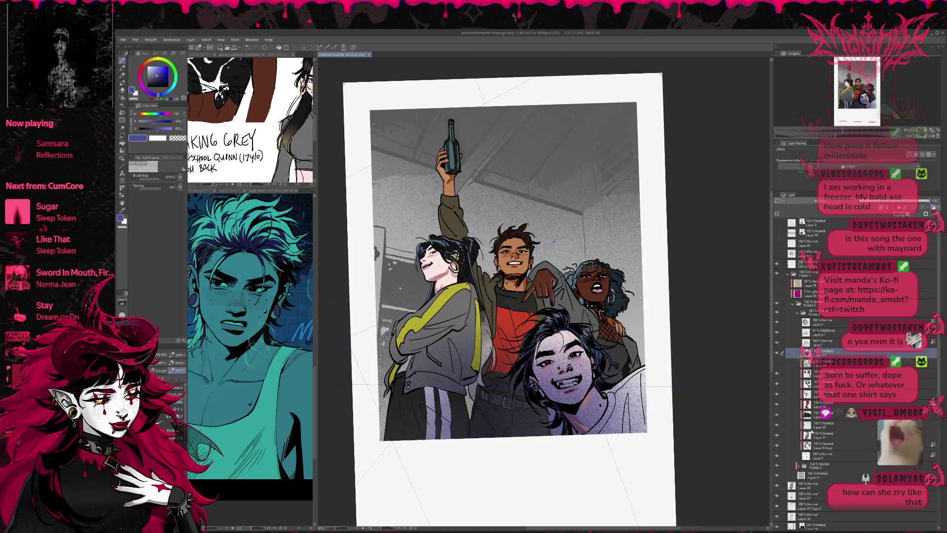
left_click(807, 384, "ctrl")
left_click(806, 394, "ctrl+shift")
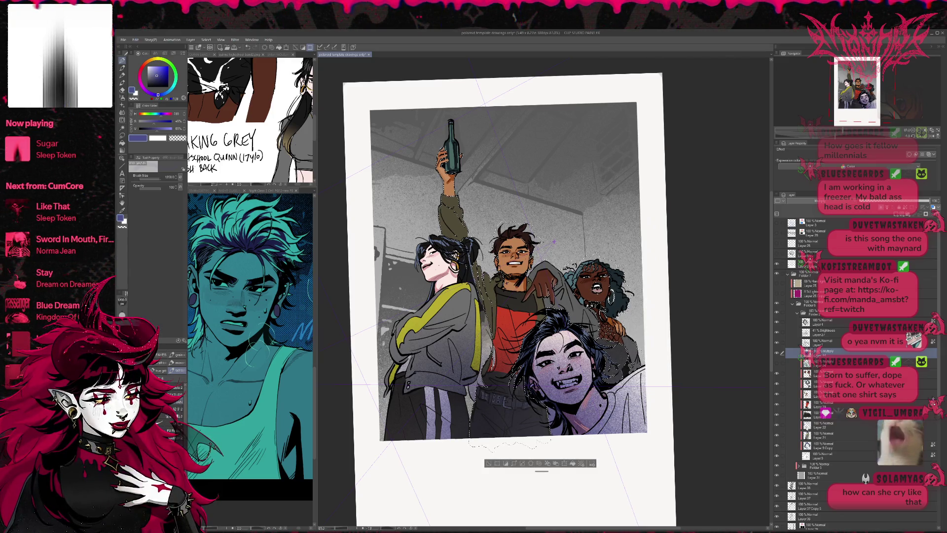
left_click(806, 426, "ctrl+shift")
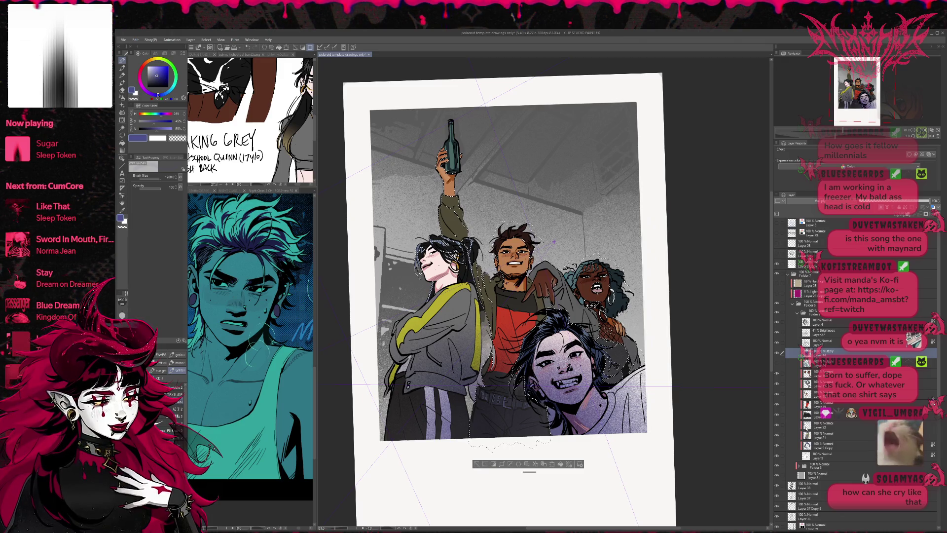
left_click(806, 436, "ctrl+shift")
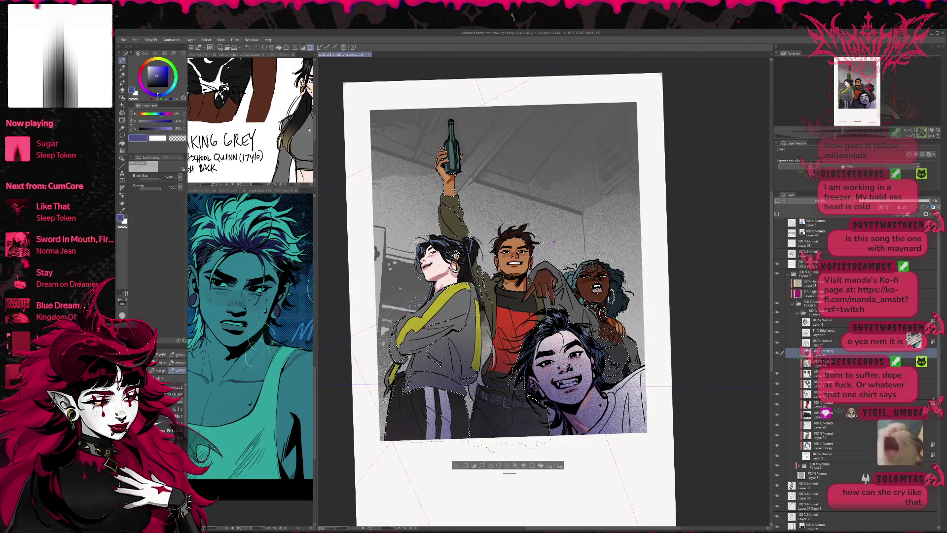
Step: Mask the purple tint off the selected lower-left figures, then clear the selection
key("ctrl+shift+i")
key("e")
mouse_move(600, 409)
left_mouse_down()
mouse_move(604, 426)
mouse_move(636, 434)
mouse_move(631, 456)
left_mouse_up()
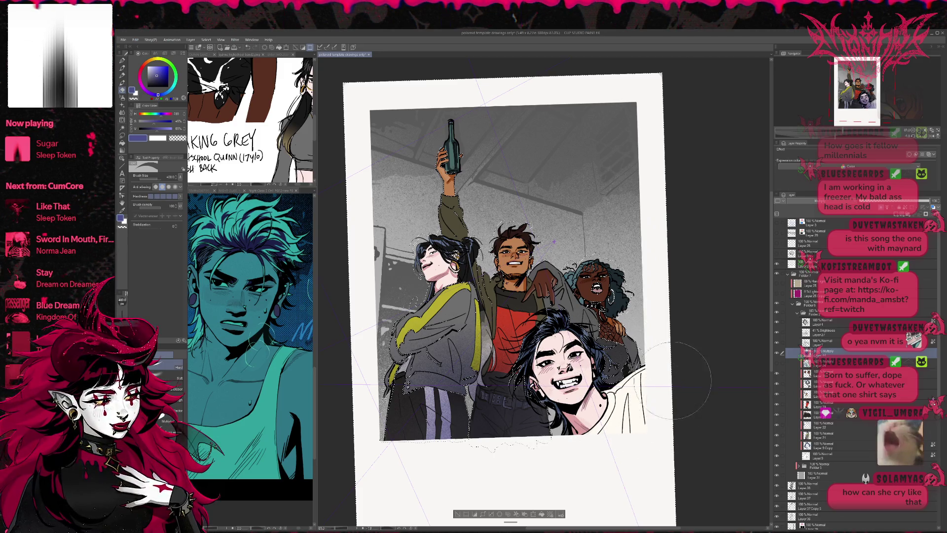
left_click(928, 215)
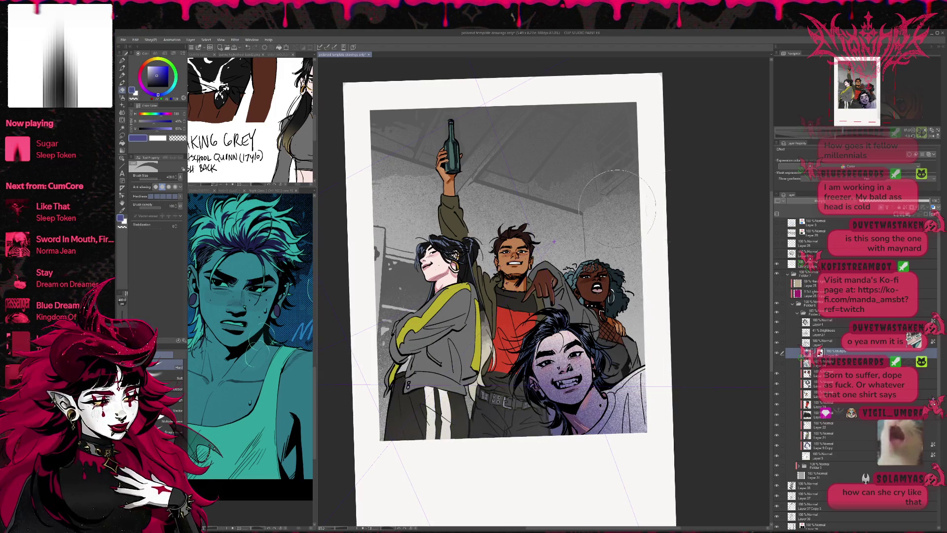
key("ctrl+shift+d")
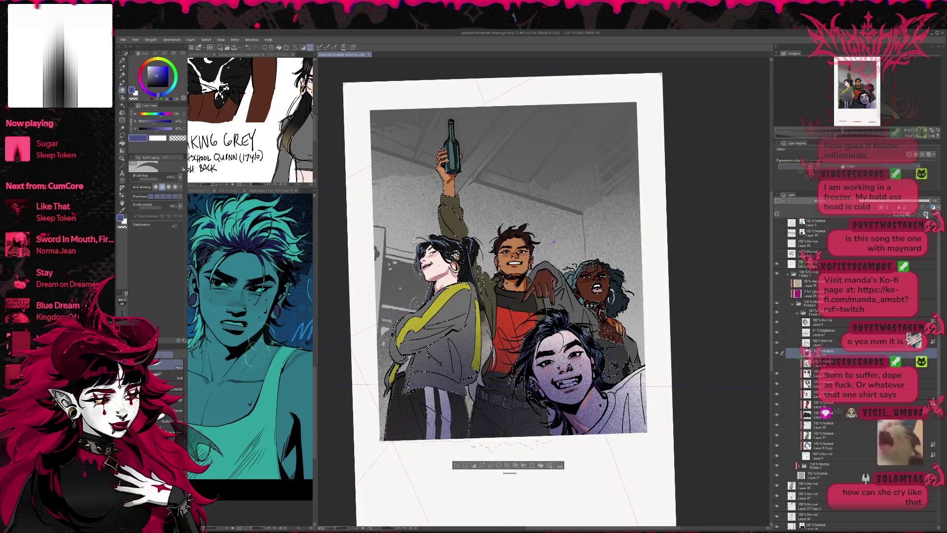
left_click(820, 352)
key("Delete")
key("ctrl+d")
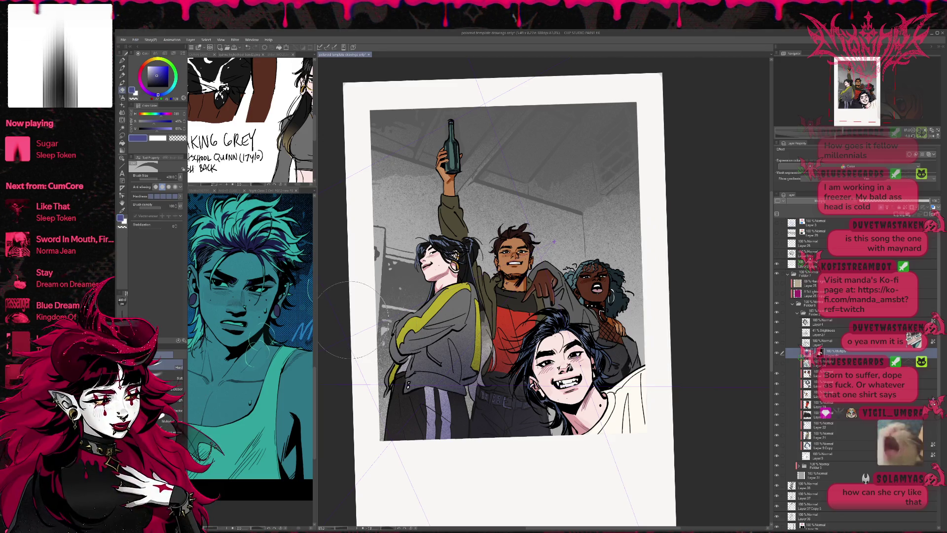
Step: Darken the bottom figure's chin and neck with a small pen enlarged to size 60
left_click(122, 60)
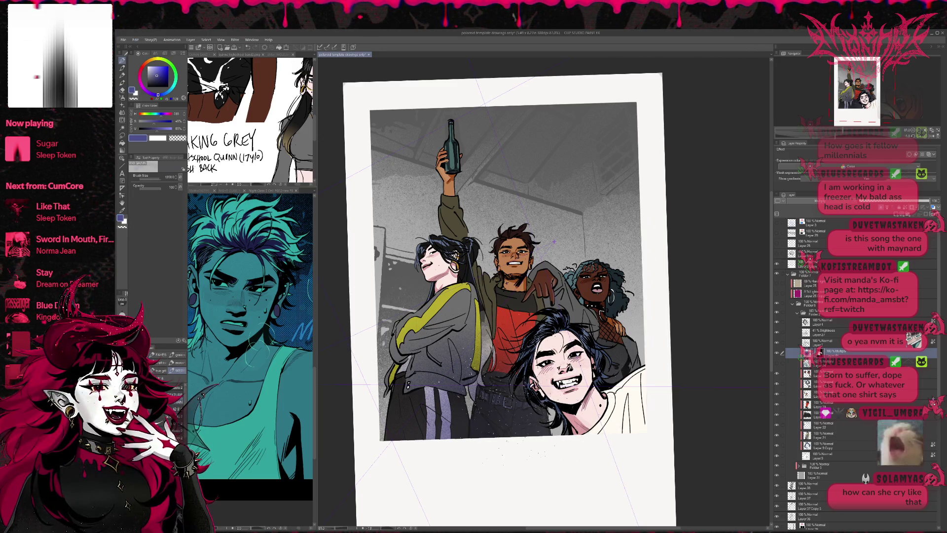
left_click(165, 422)
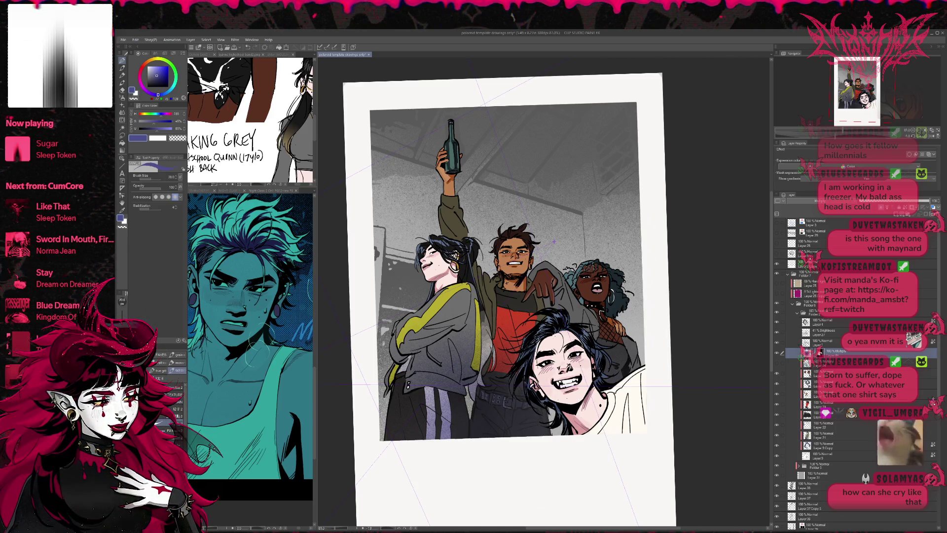
key("bracketright")
key("bracketright")
key("bracketright")
left_click_drag(547, 409, 572, 440)
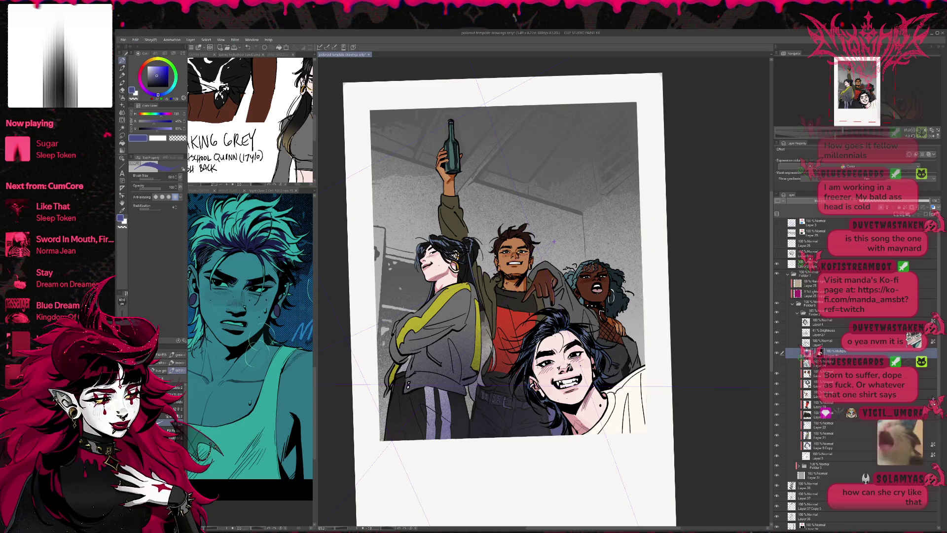
Step: Shade the neck with the large soft brush at about 600, undoing strokes on the white collar
left_click(168, 373)
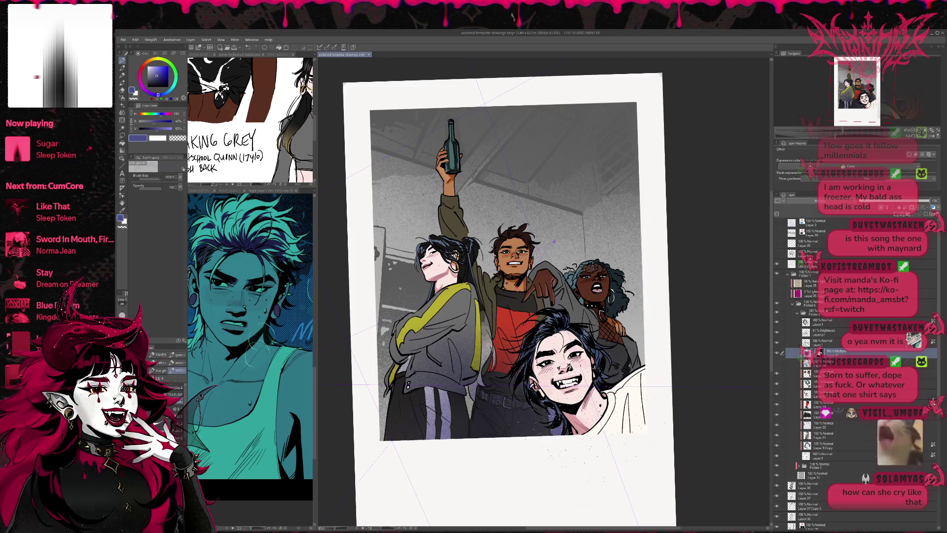
key("bracketleft")
key("bracketleft")
key("bracketleft")
left_click_drag(572, 420, 636, 417)
mouse_move(540, 382)
left_mouse_down()
mouse_move(572, 402)
mouse_move(587, 426)
mouse_move(641, 427)
mouse_move(572, 420)
left_mouse_up()
key("ctrl+z")
key("ctrl+z")
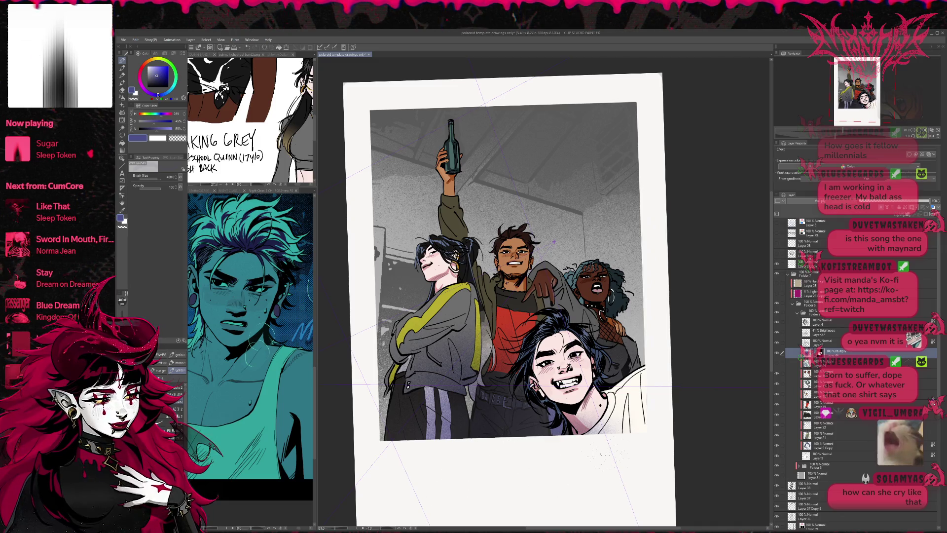
key("ctrl+z")
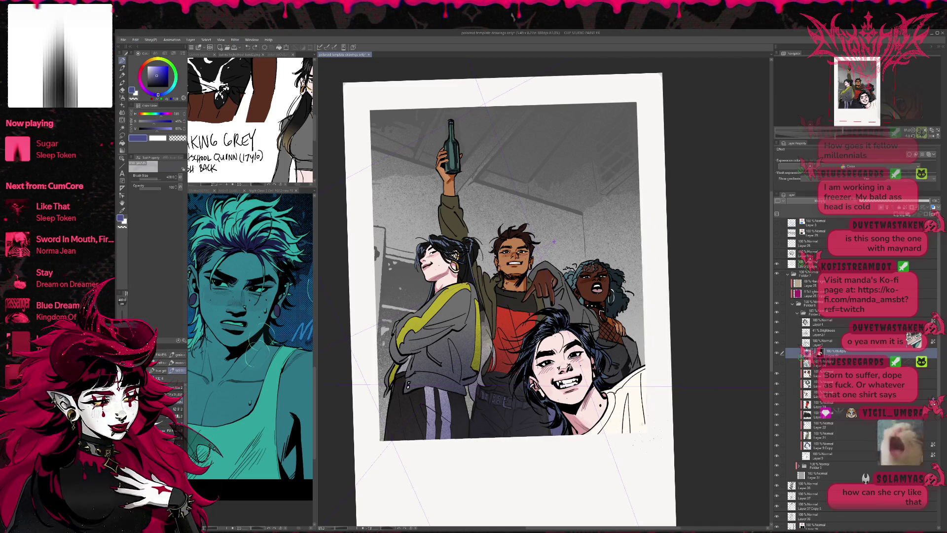
Step: Toggle the Multiply shading layer off and on to compare the figures
left_click(777, 353)
left_click(777, 353)
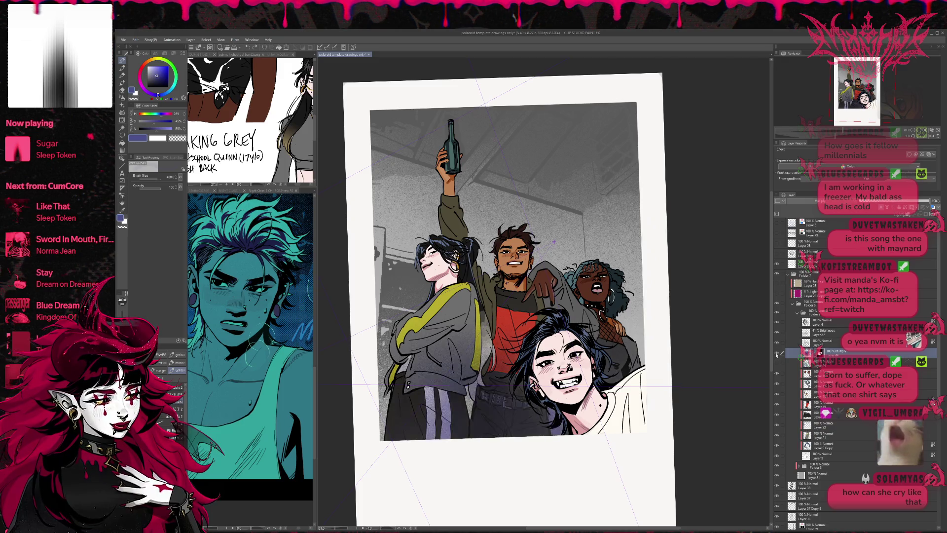
left_click(777, 353)
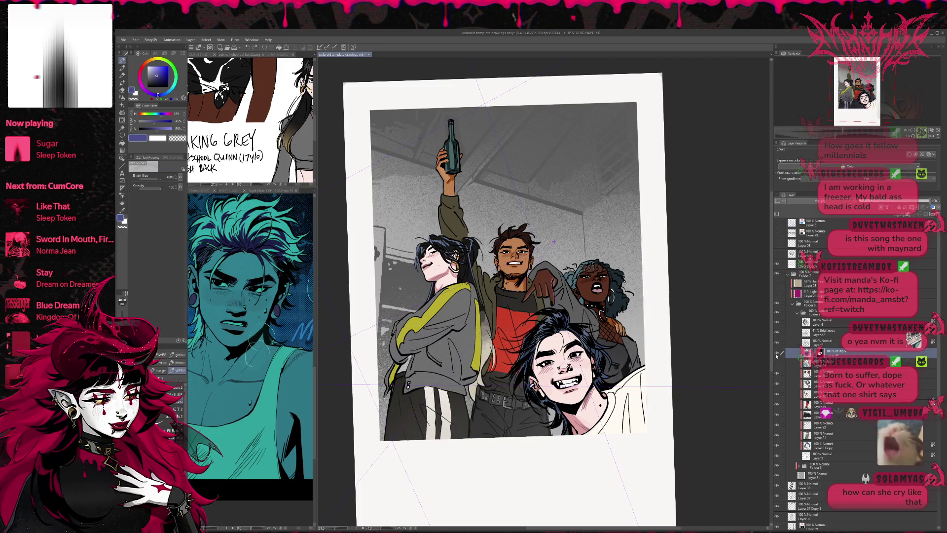
left_click(777, 353)
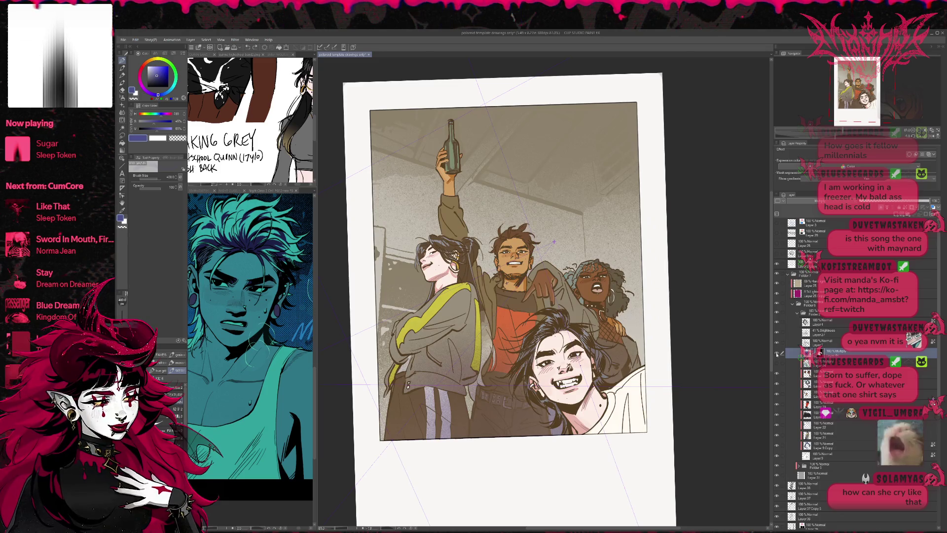
Step: Compare the Multiply shading, then lower its opacity to about 38%
left_click(777, 353)
left_click(777, 352)
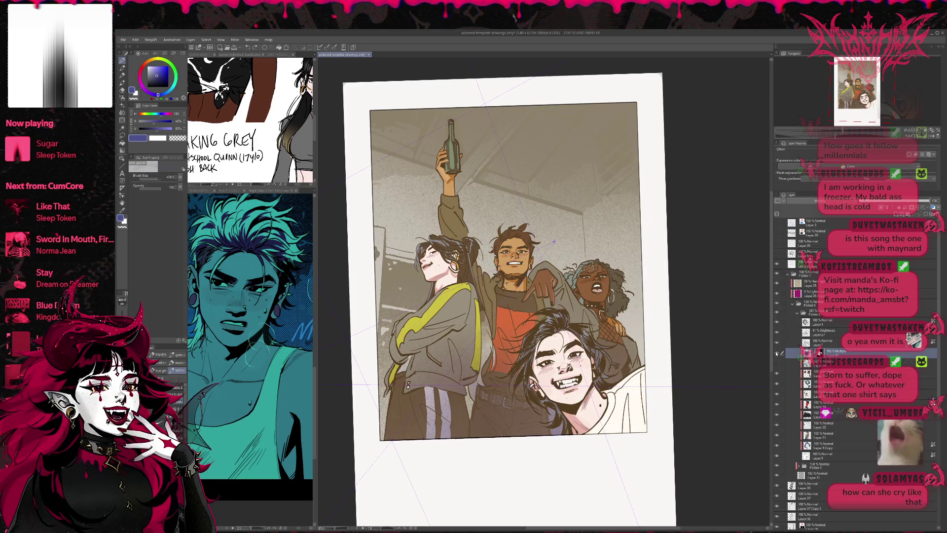
mouse_move(930, 201)
left_mouse_down()
mouse_move(858, 200)
mouse_move(912, 201)
mouse_move(883, 201)
mouse_move(891, 213)
left_mouse_up()
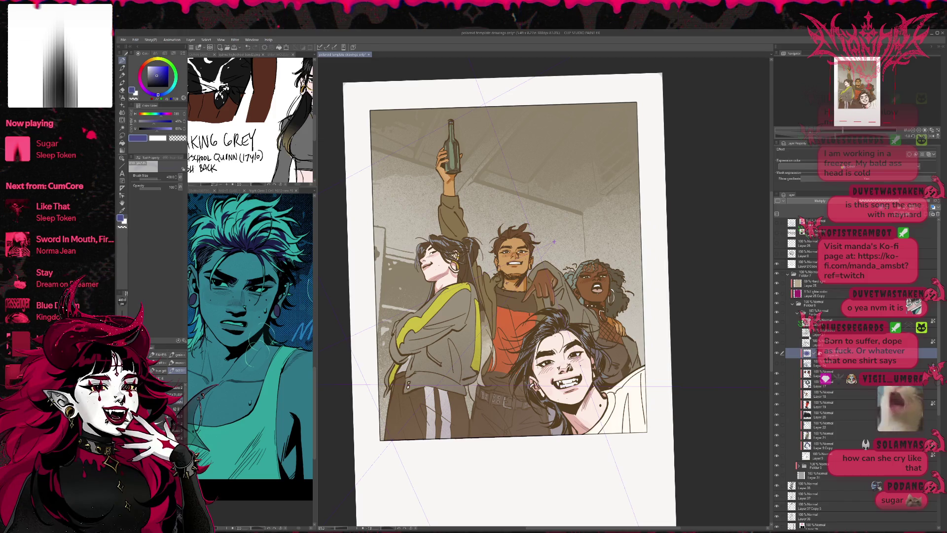
Step: Toggle the shading over the jacket and central figures on and off to compare
left_click(776, 364)
left_click(776, 365)
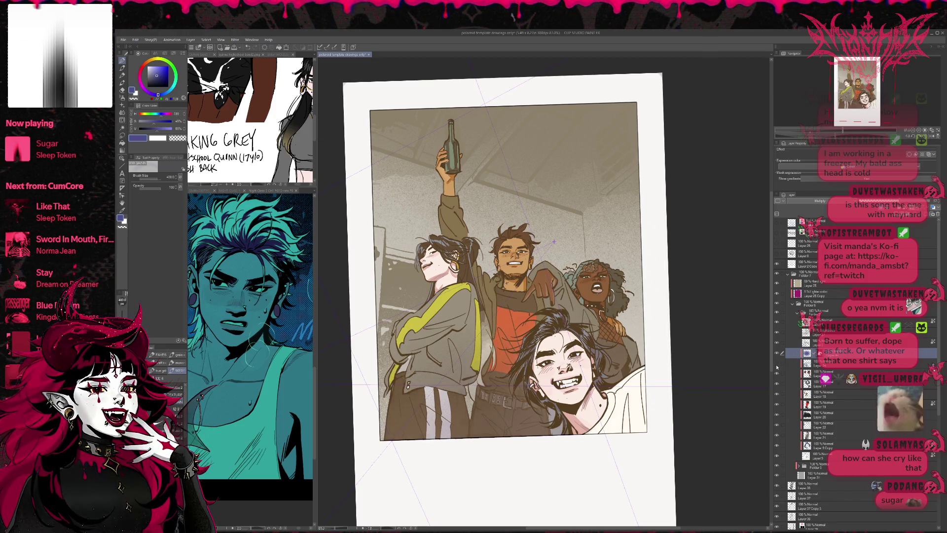
left_click(776, 365)
left_click(776, 366)
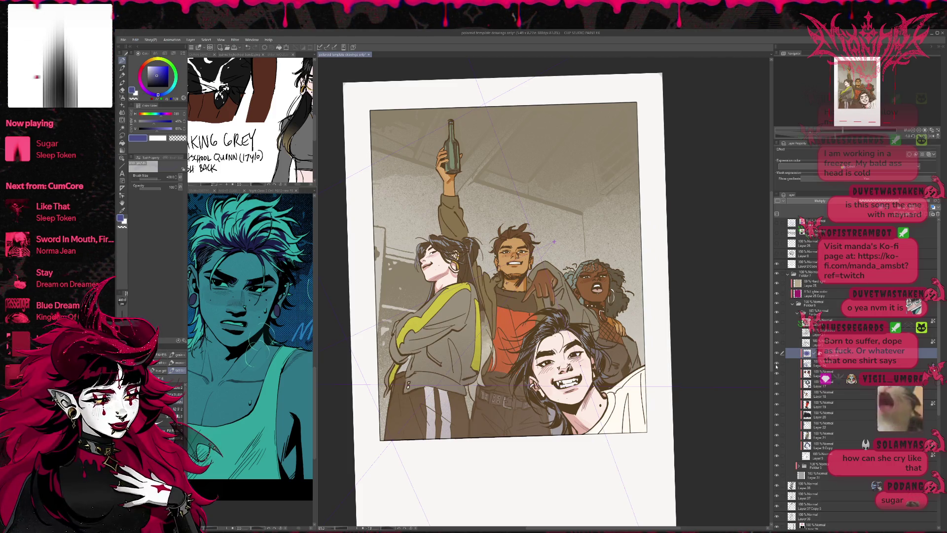
left_click(776, 365)
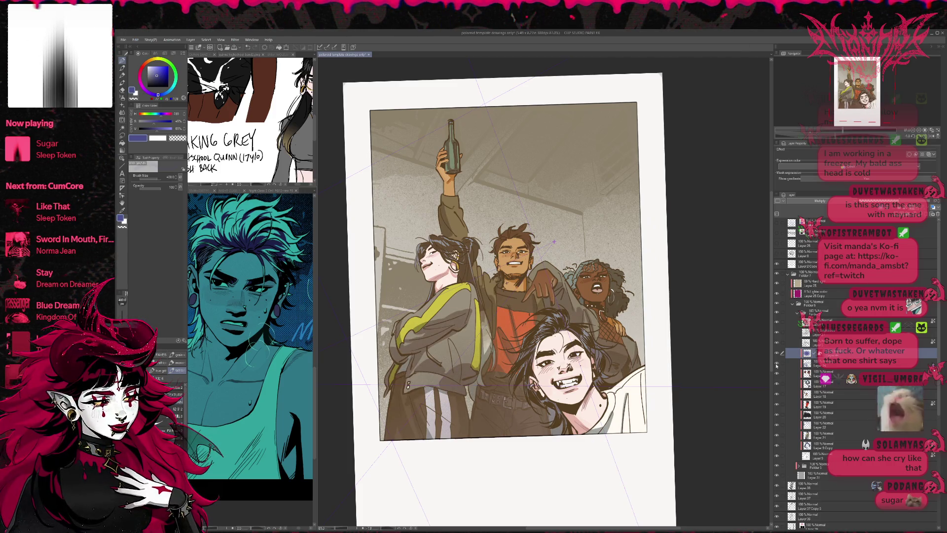
left_click(777, 365)
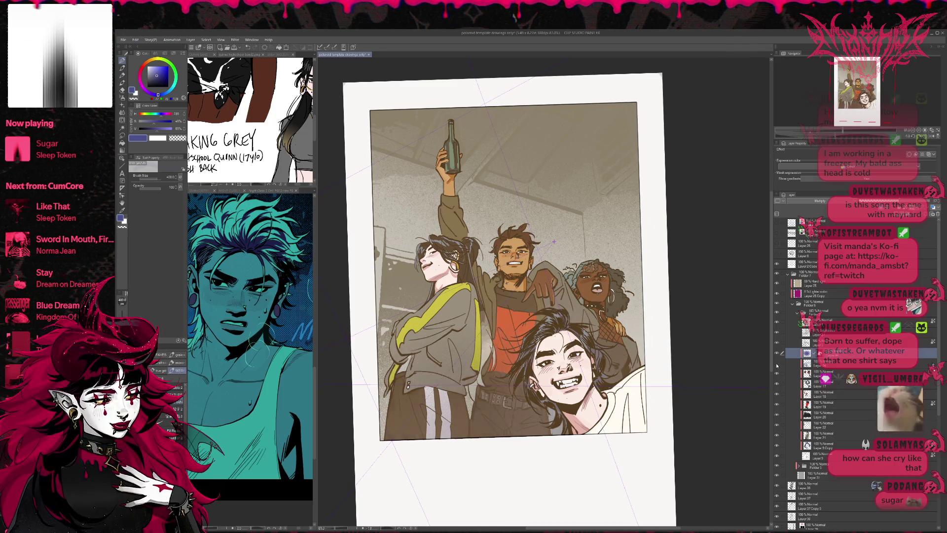
left_click(777, 364)
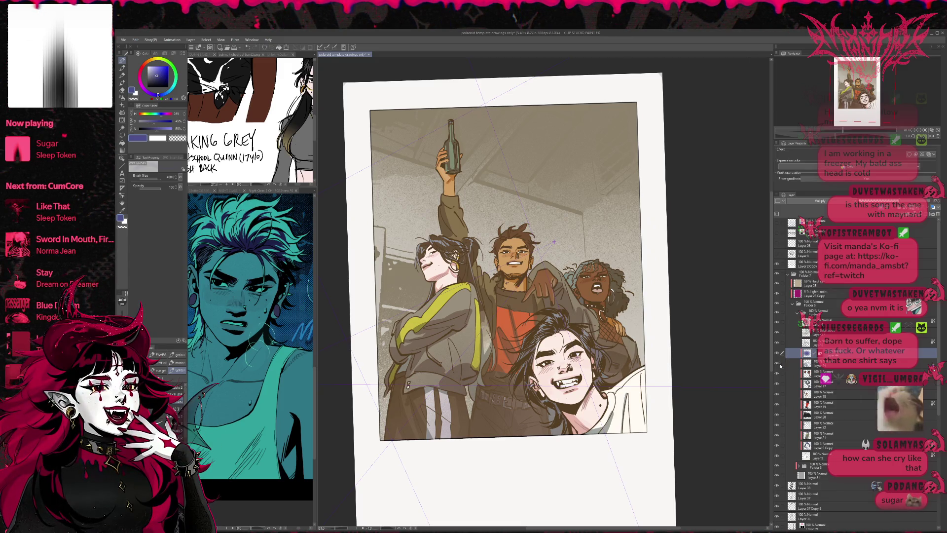
left_click(777, 364)
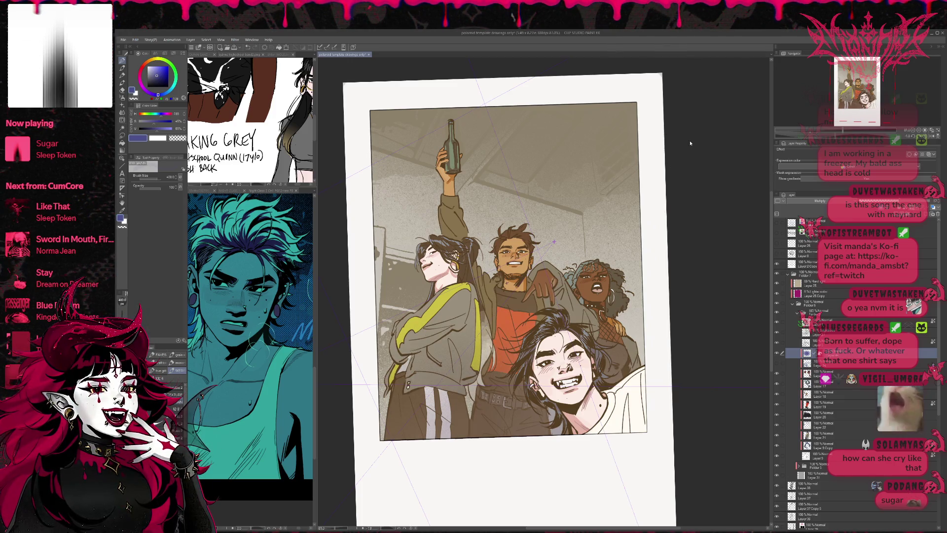
Step: Compare the central and lower figures with and without shading, then hide the warm sepia overlay
left_click(778, 354)
left_click(778, 353)
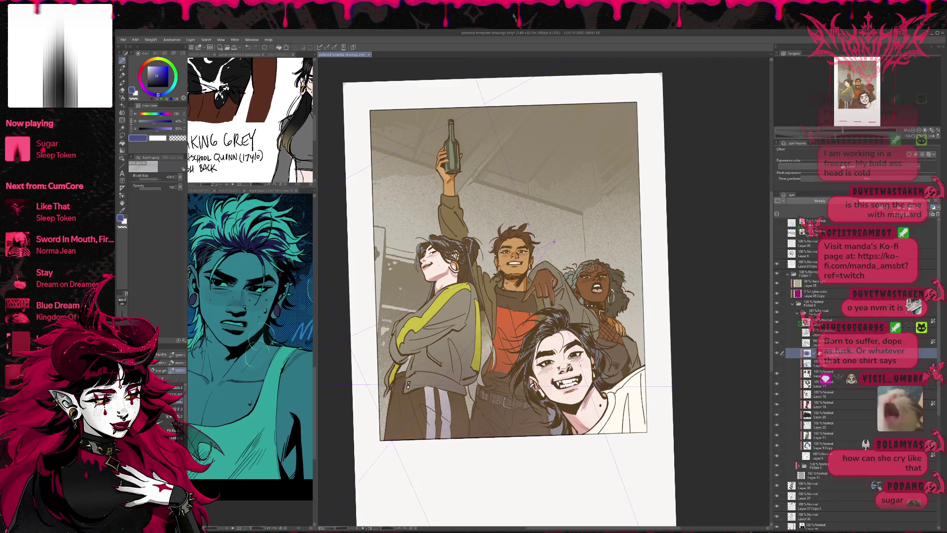
left_click(778, 353)
left_click(778, 353)
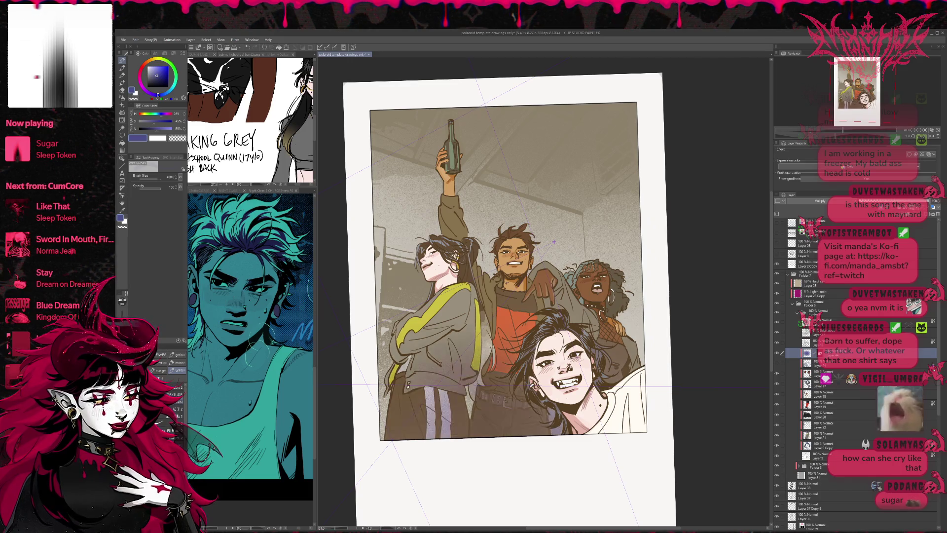
left_click(777, 285)
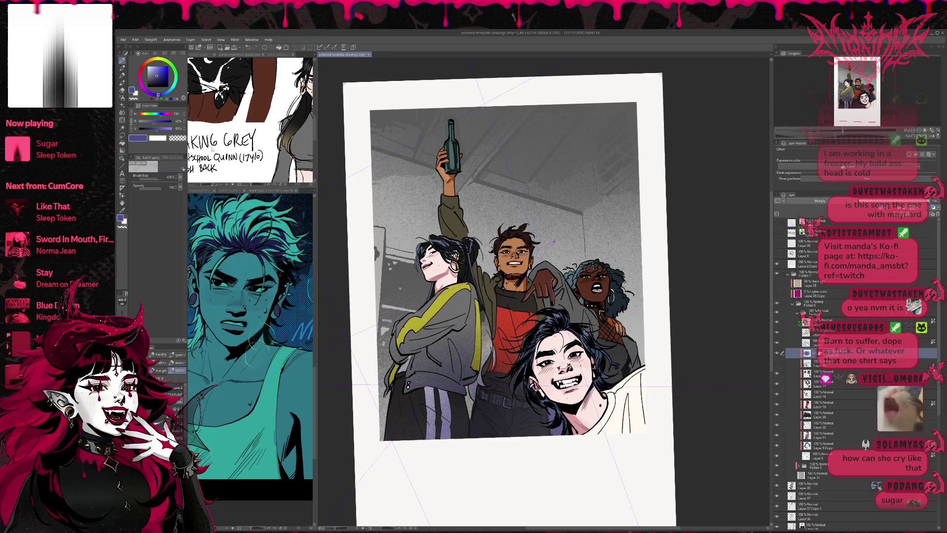
Step: Paint black shading over the left figure's striped pants and compare it on and off
key("x")
mouse_move(430, 437)
left_mouse_down()
mouse_move(431, 420)
mouse_move(445, 424)
left_mouse_up()
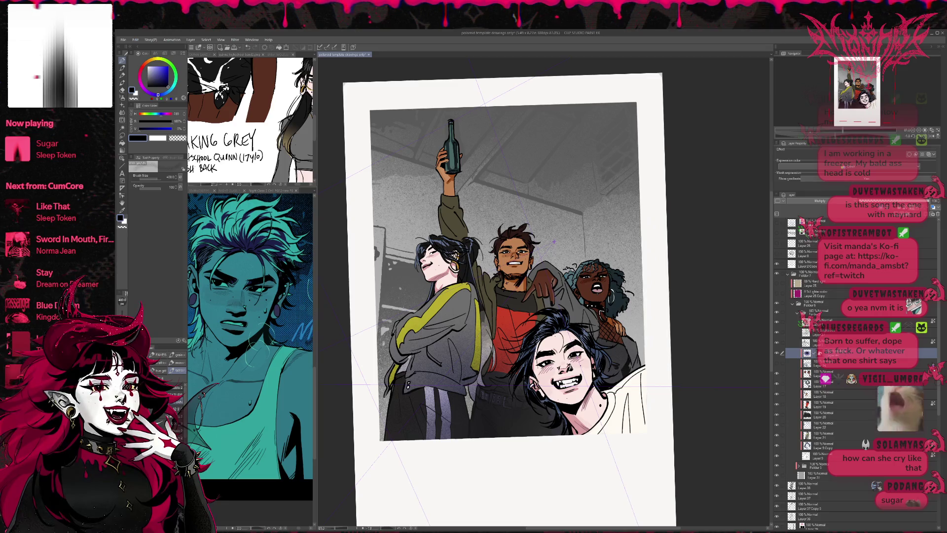
left_click(776, 333)
left_click(776, 333)
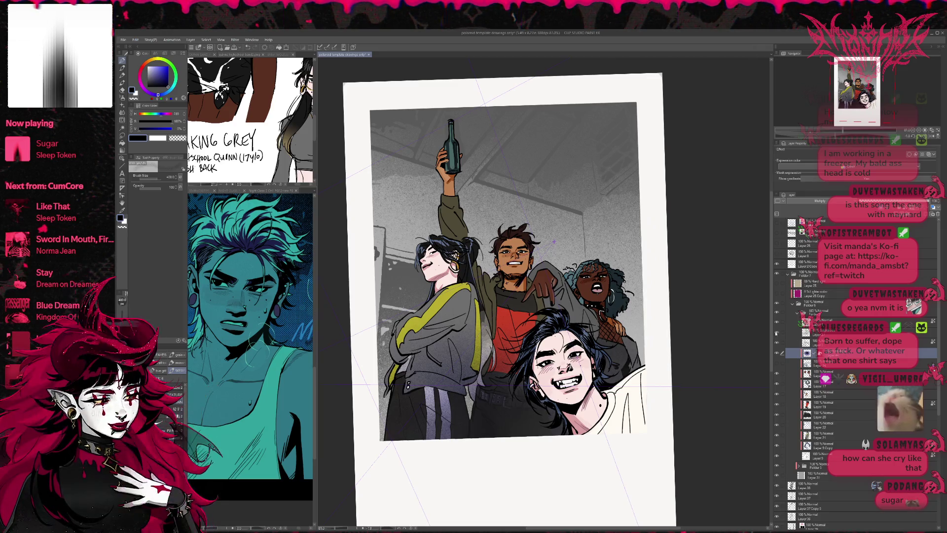
left_click(776, 334)
left_click(776, 333)
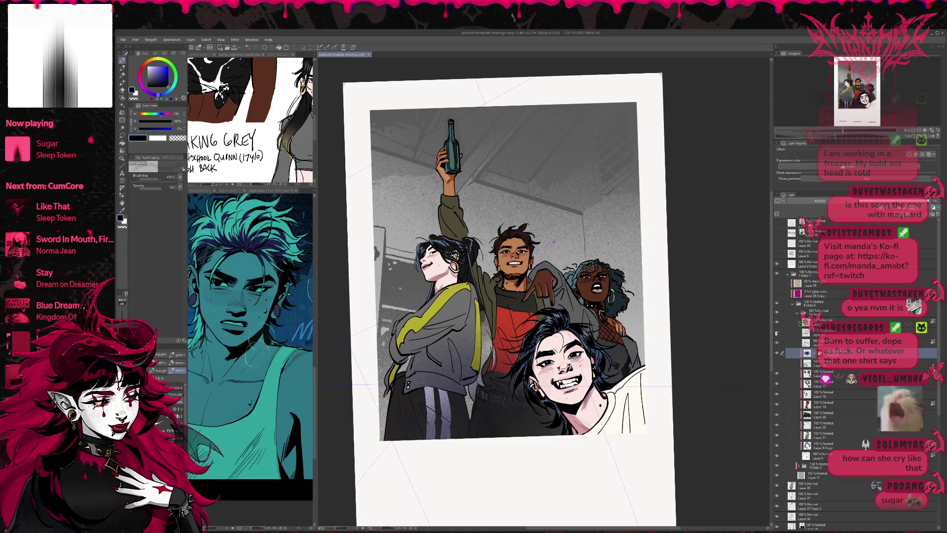
left_click(776, 333)
left_click(776, 333)
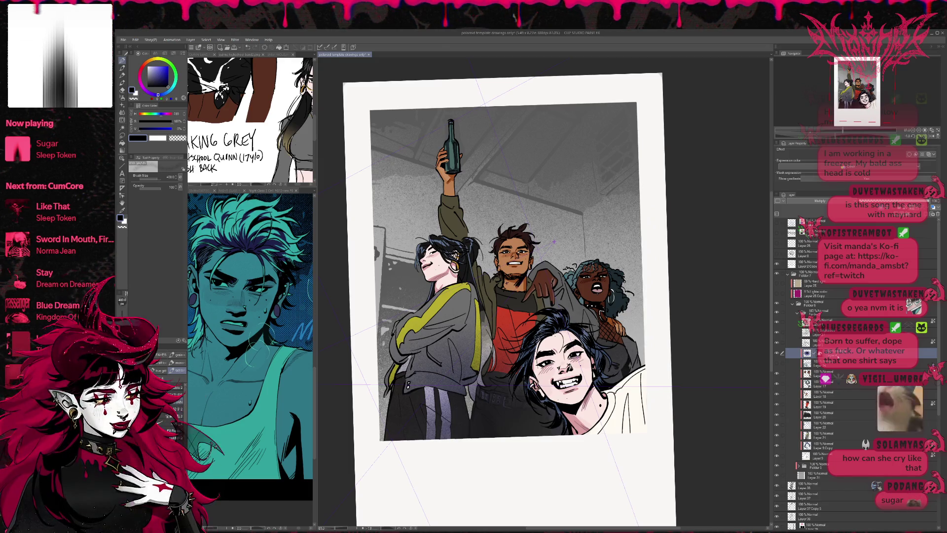
Step: Toggle the layers over the pants and belt to compare, then select the Brightness-blended layer
left_click(776, 334)
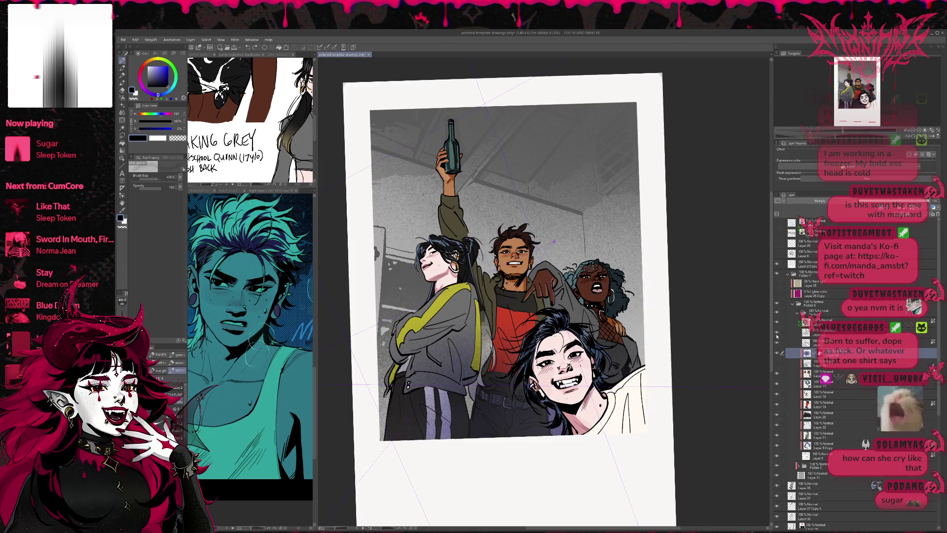
left_click(777, 335)
left_click(776, 335)
left_click(777, 335)
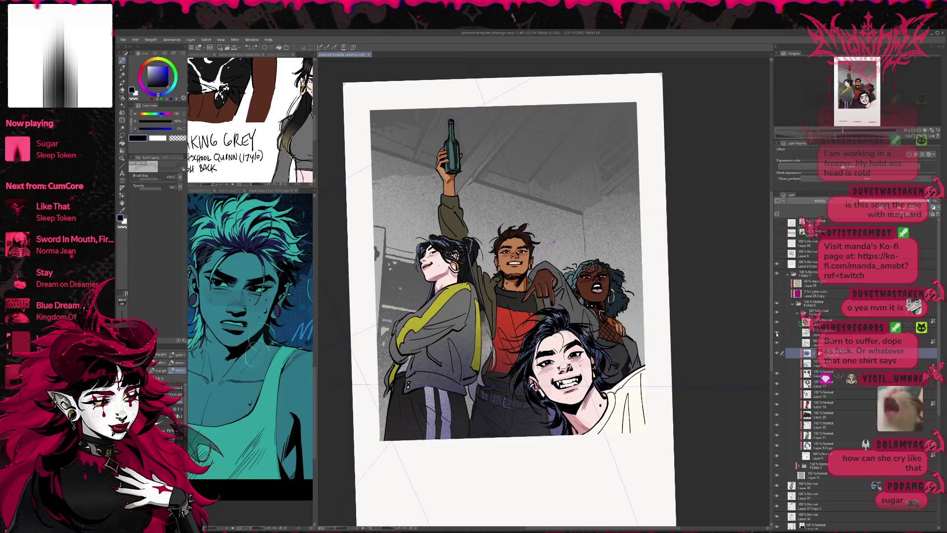
left_click(777, 335)
left_click(777, 335)
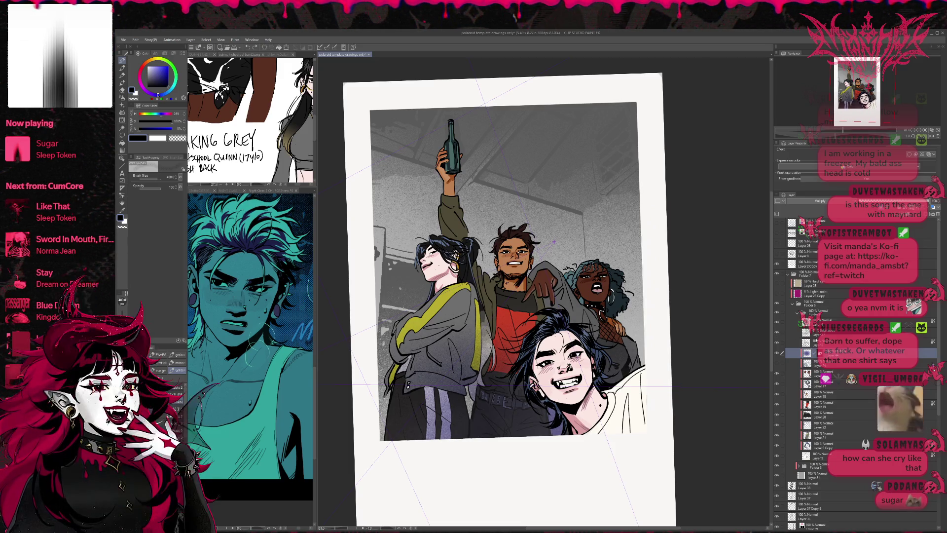
left_click(817, 341)
left_click(777, 335)
left_click(776, 335)
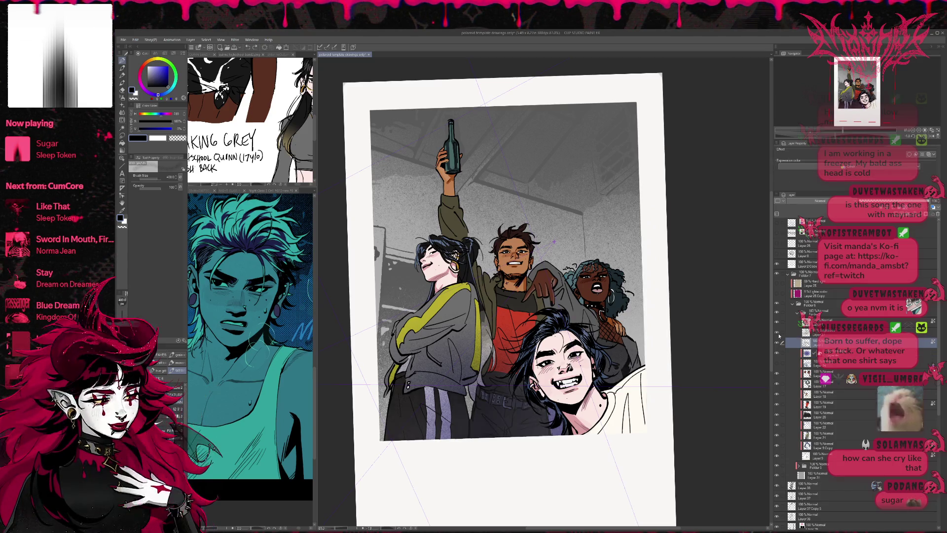
left_click(819, 332)
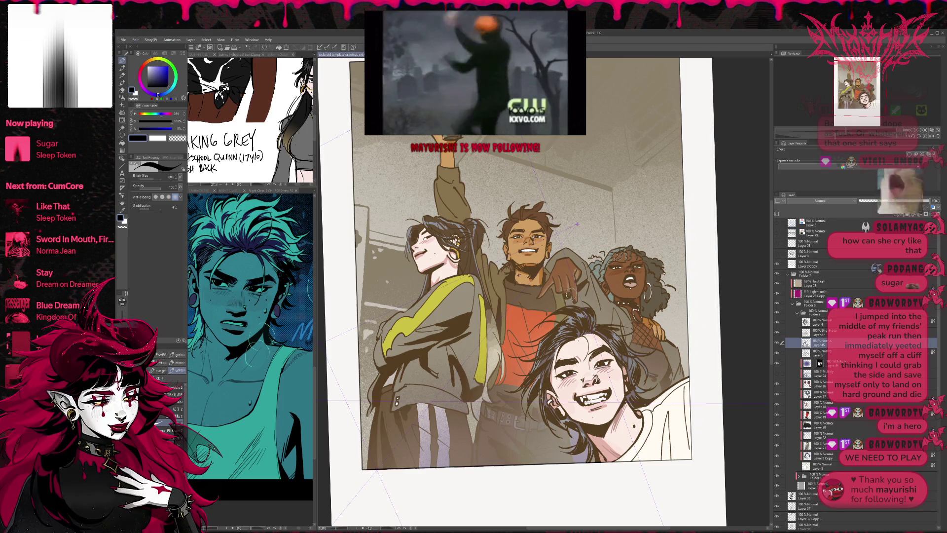
Step: Make the Brightness layer the working layer and switch to colour blending
left_click_drag(577, 224, 530, 224)
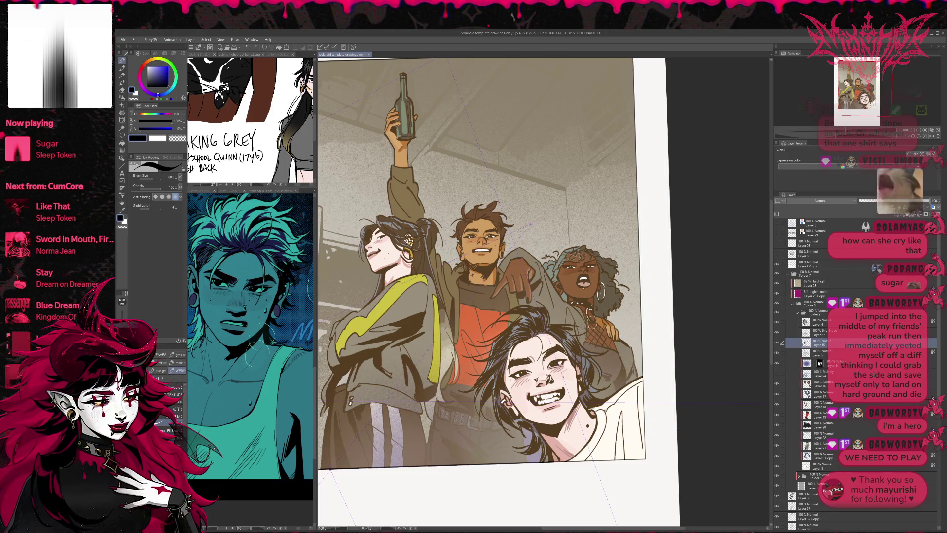
left_click_drag(530, 224, 534, 219)
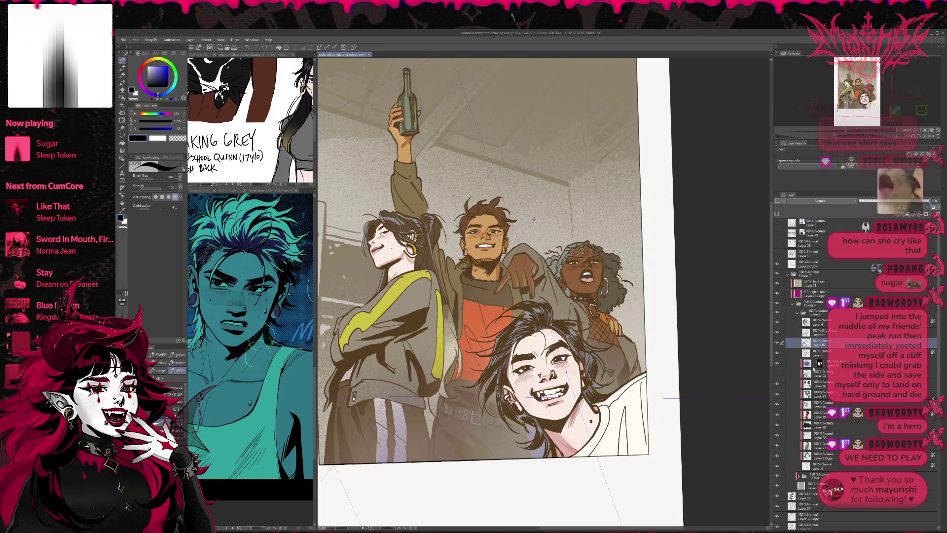
left_click(778, 332)
left_click(777, 333)
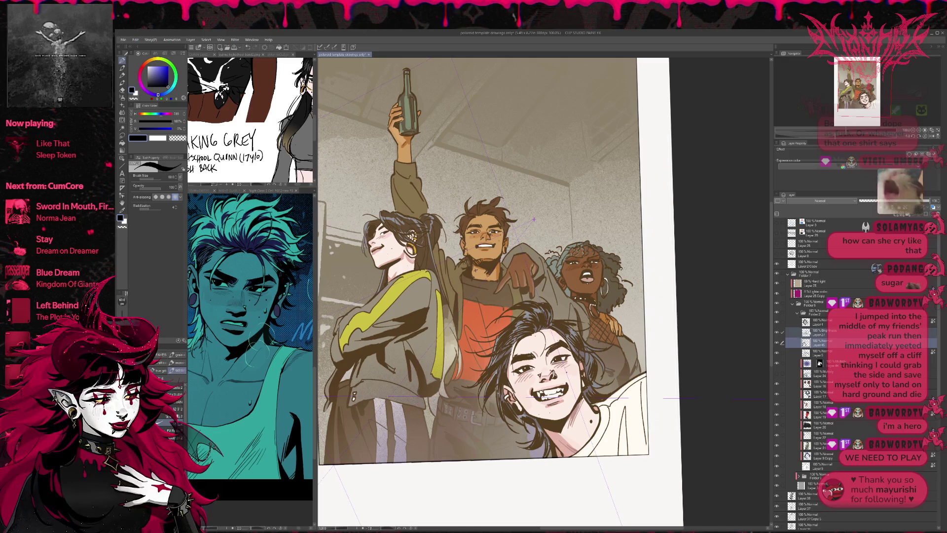
left_click(814, 332)
left_click(123, 112)
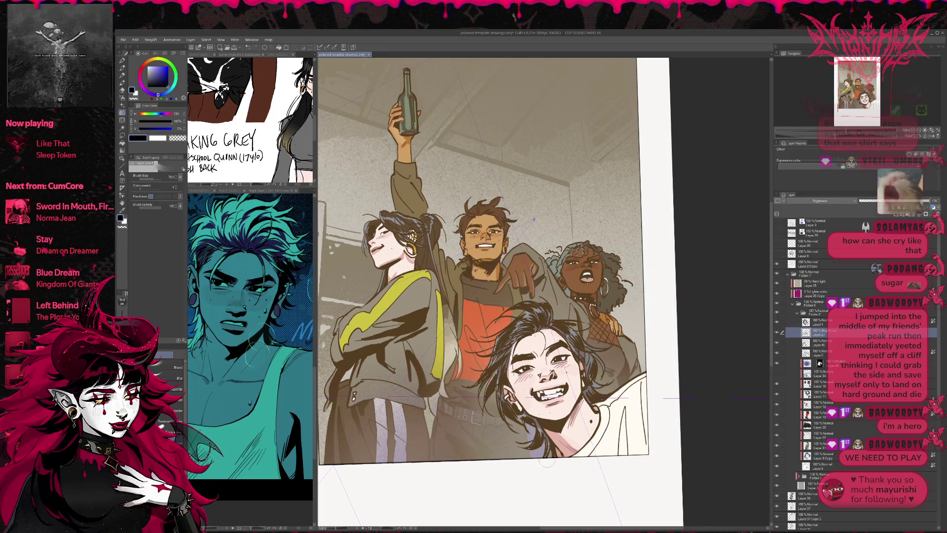
Step: Compare the Brightness layer on and off, leave it hidden, and return to the pen on Layer 46
left_click(779, 332)
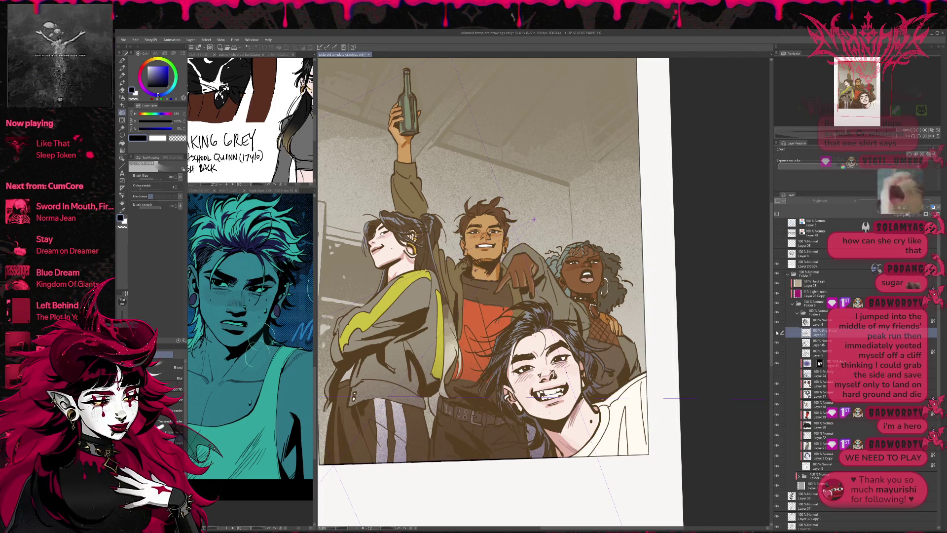
left_click(778, 332)
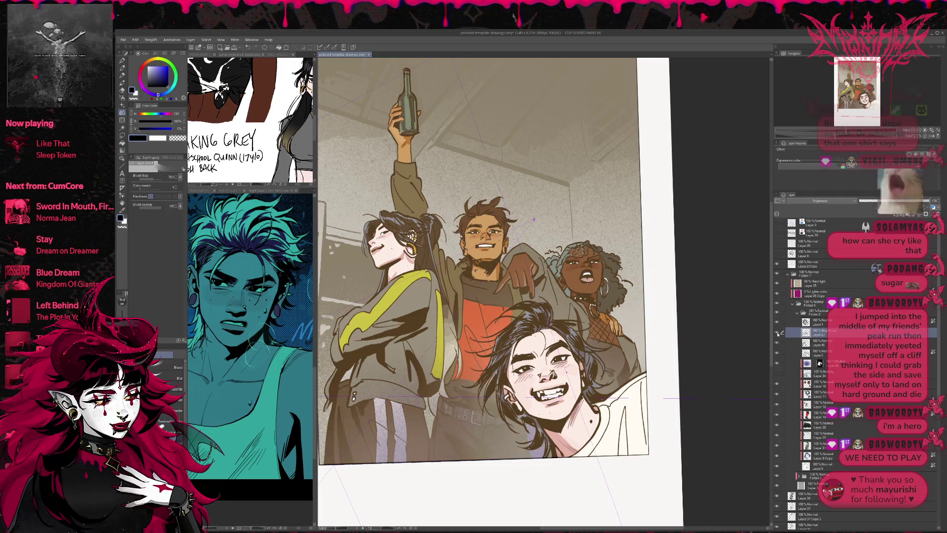
left_click(778, 332)
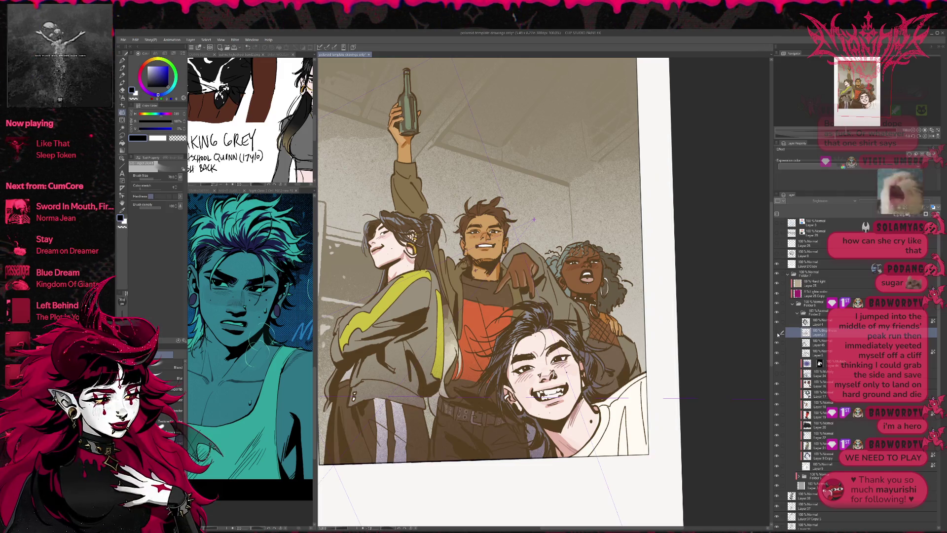
left_click(779, 333)
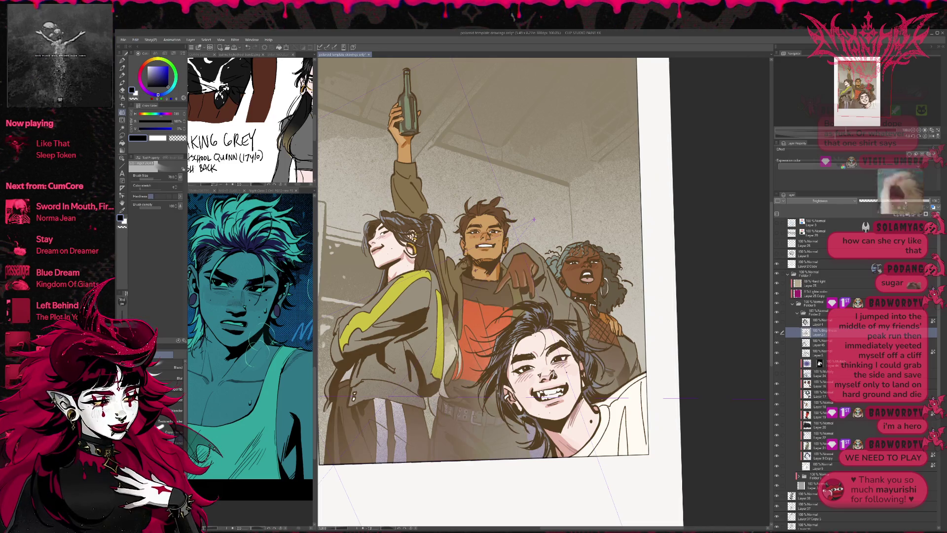
left_click(778, 333)
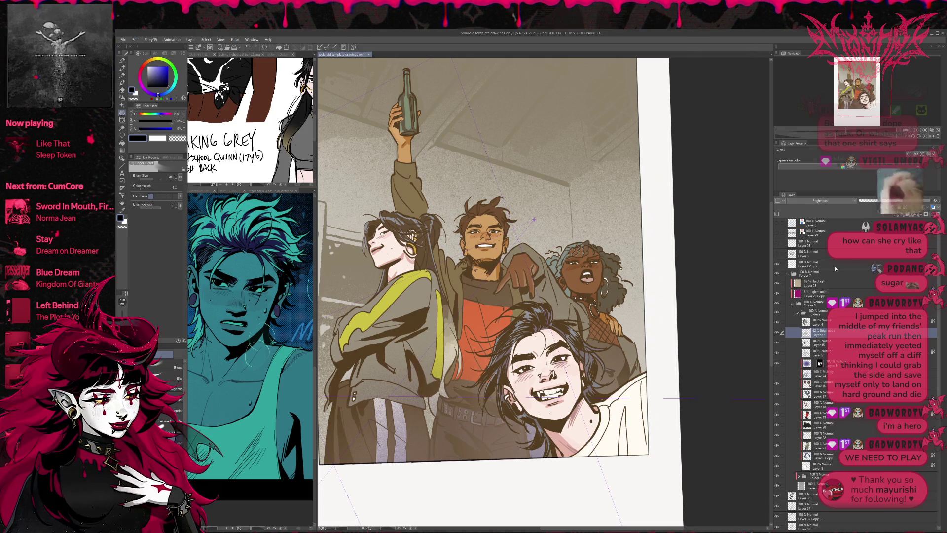
key("p")
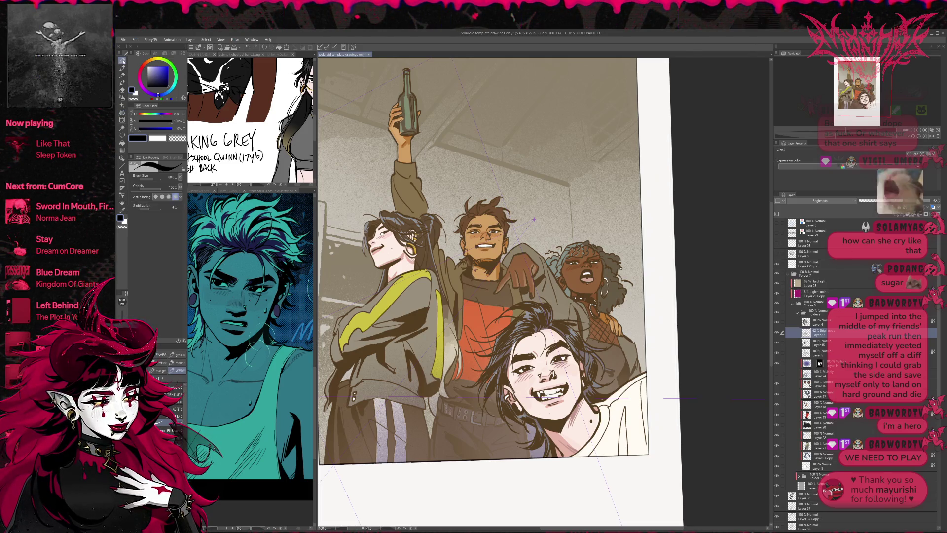
left_click(818, 342)
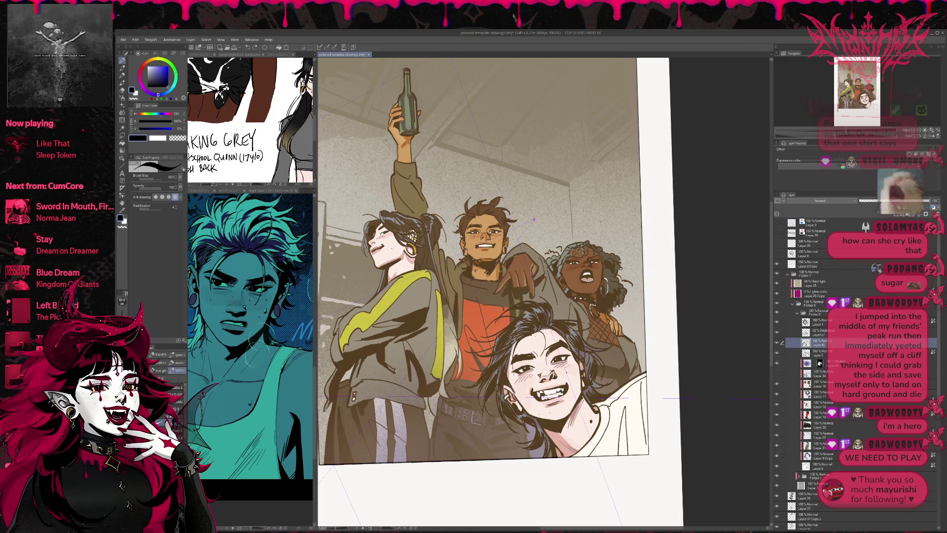
Step: Scroll down three notches with Layer 46 as the working layer
scroll(542, 234, "down", 2)
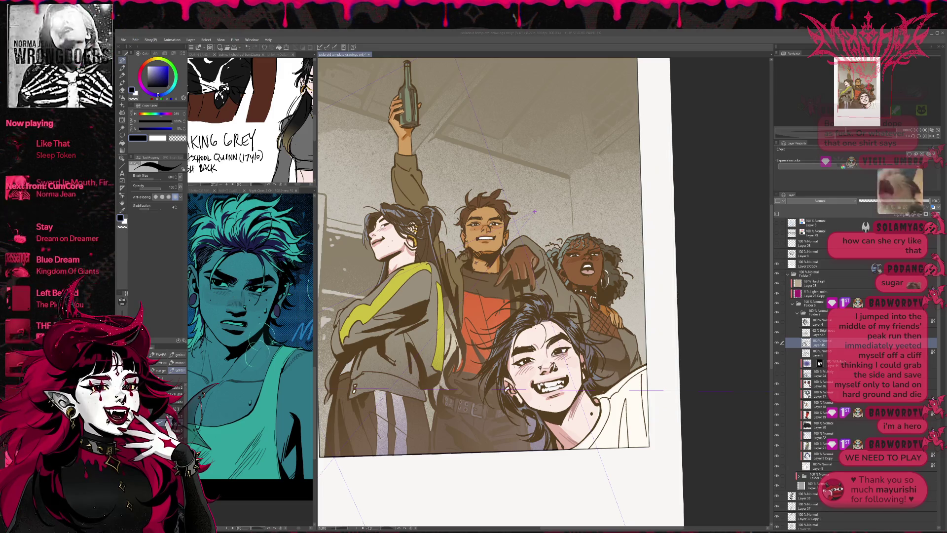
Step: Ink dark shadows along the jacket's right edge, shoulder, lower-left edge and middle figure's shoulder
left_click_drag(437, 389, 446, 302)
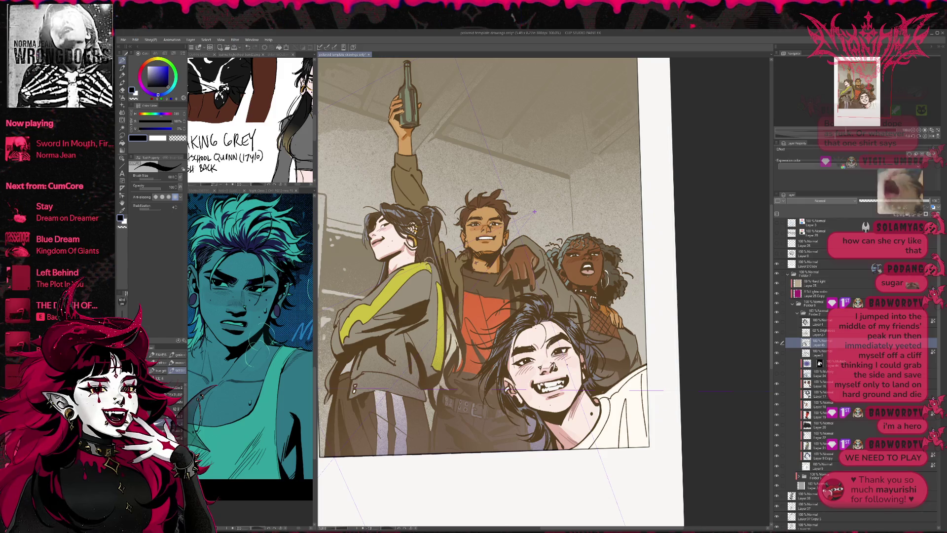
left_click_drag(429, 261, 438, 276)
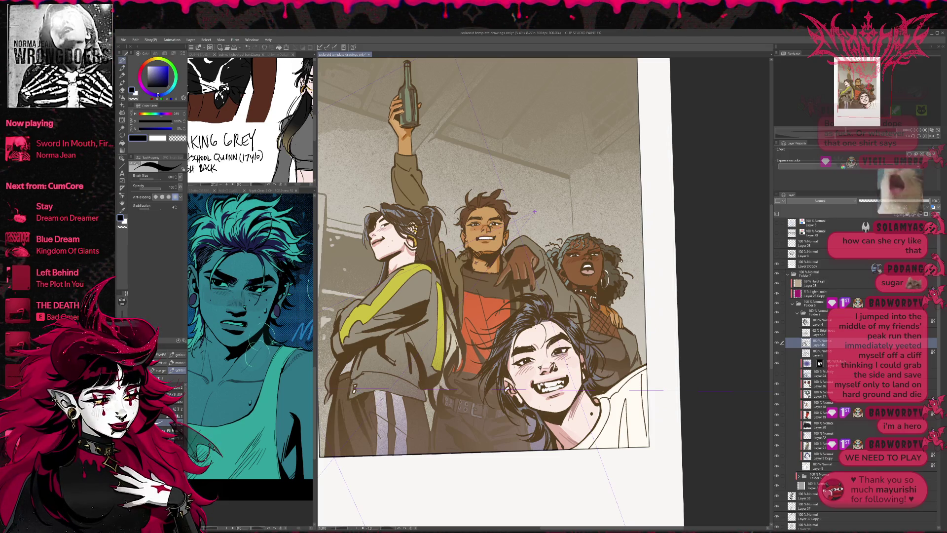
left_click_drag(327, 402, 338, 389)
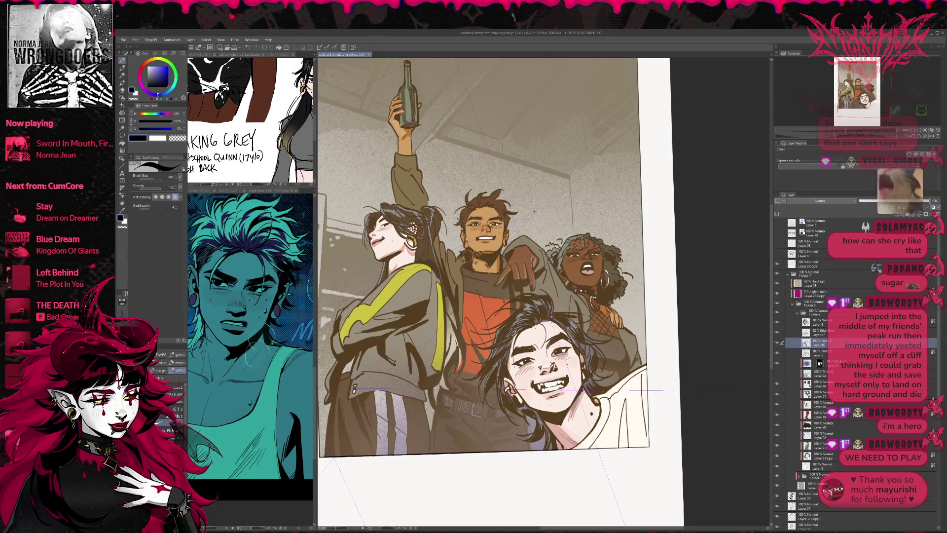
left_click_drag(460, 254, 458, 248)
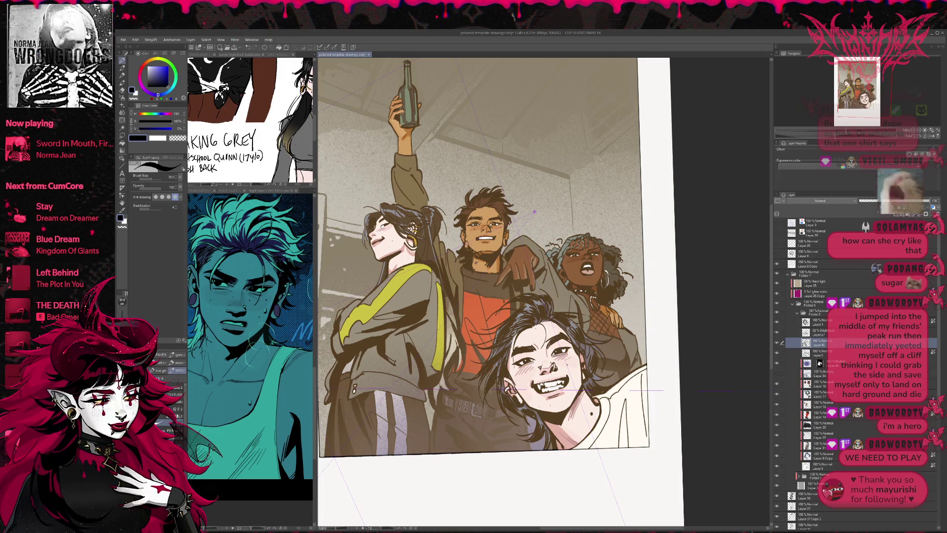
Step: Pick a deep red from the shirt's orange and paint it at the middle figure's collar
left_click(469, 311, "alt")
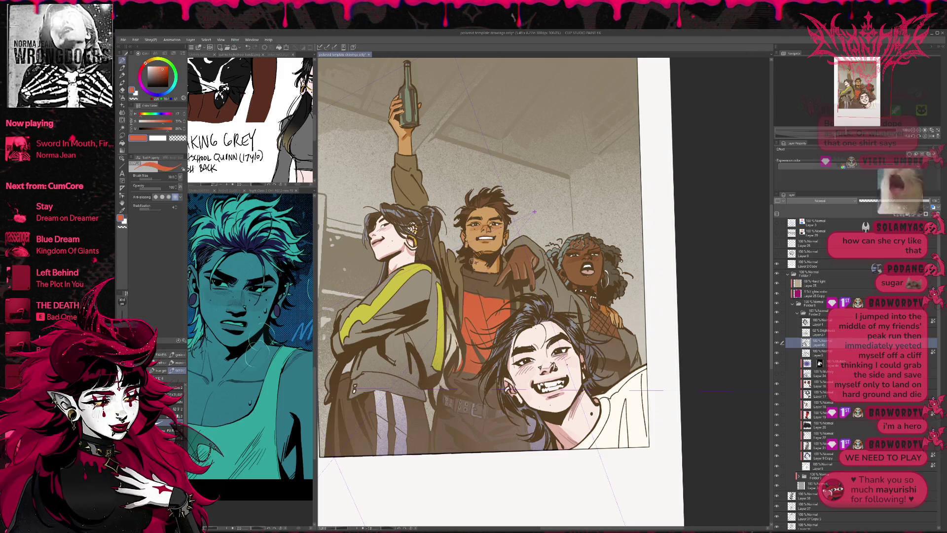
left_click(167, 73)
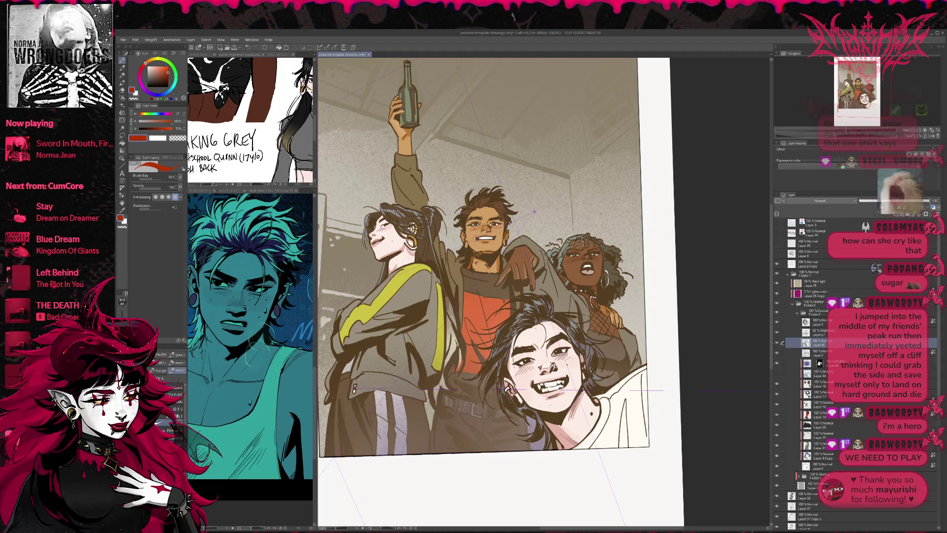
left_click(168, 79)
left_click(168, 77)
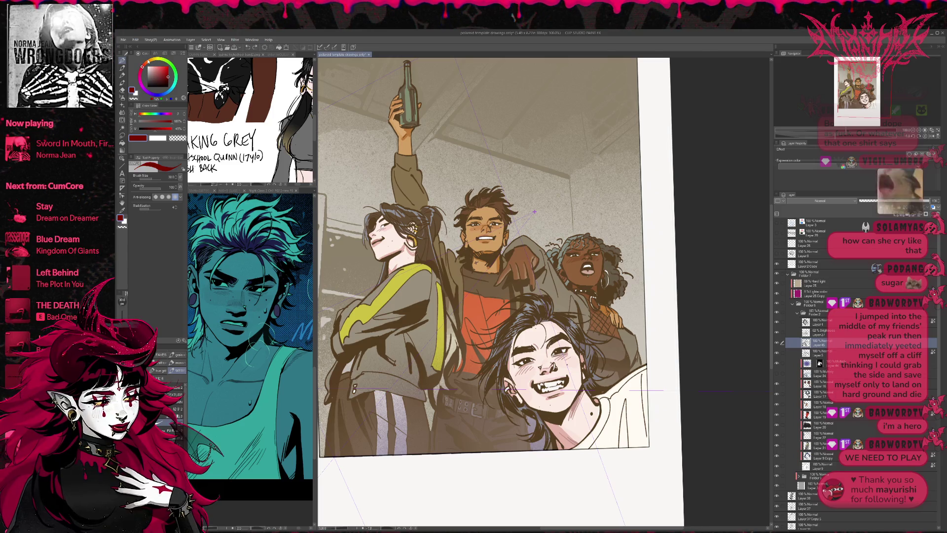
left_click_drag(469, 260, 471, 272)
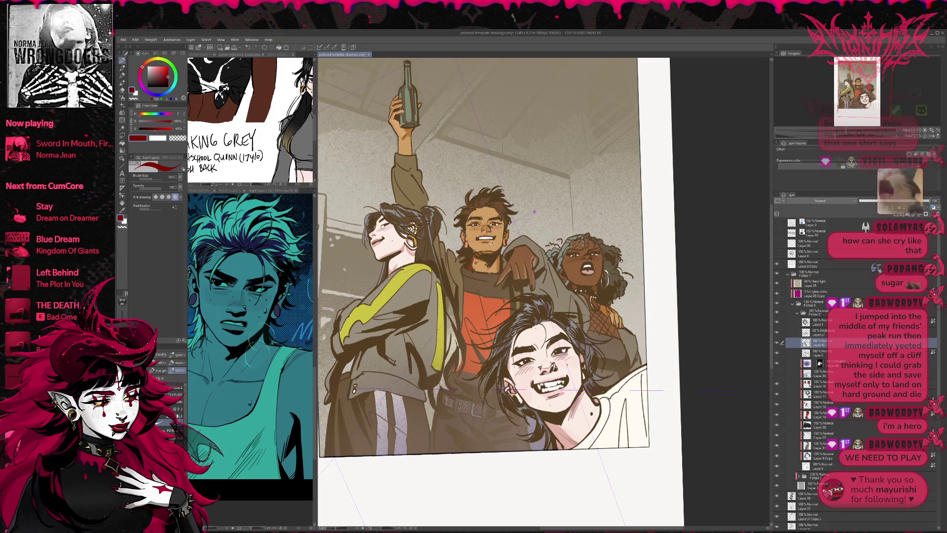
Step: Add a small black stroke by the middle figure's nose, then sample the brown skin tone
left_click(488, 227, "alt")
left_click_drag(486, 225, 488, 234)
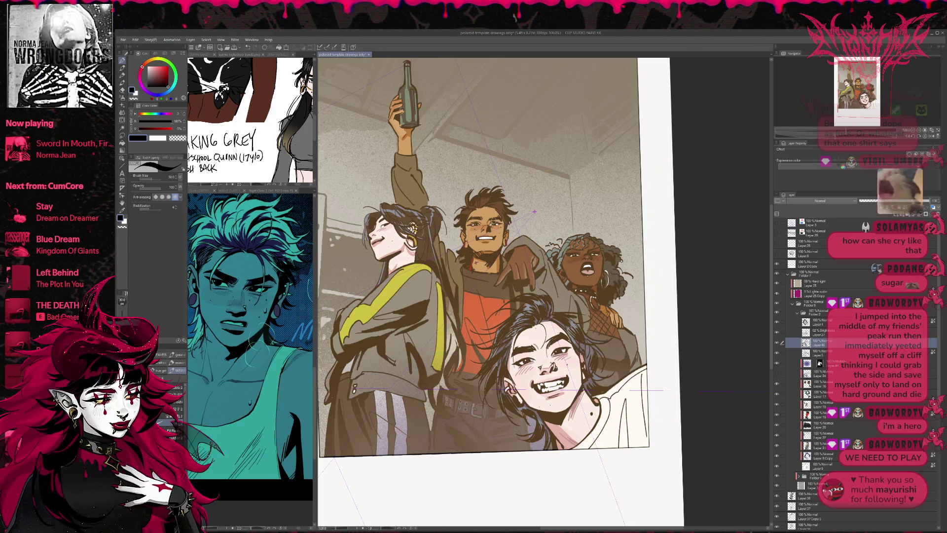
left_click(487, 238, "alt")
left_click_drag(487, 239, 488, 249)
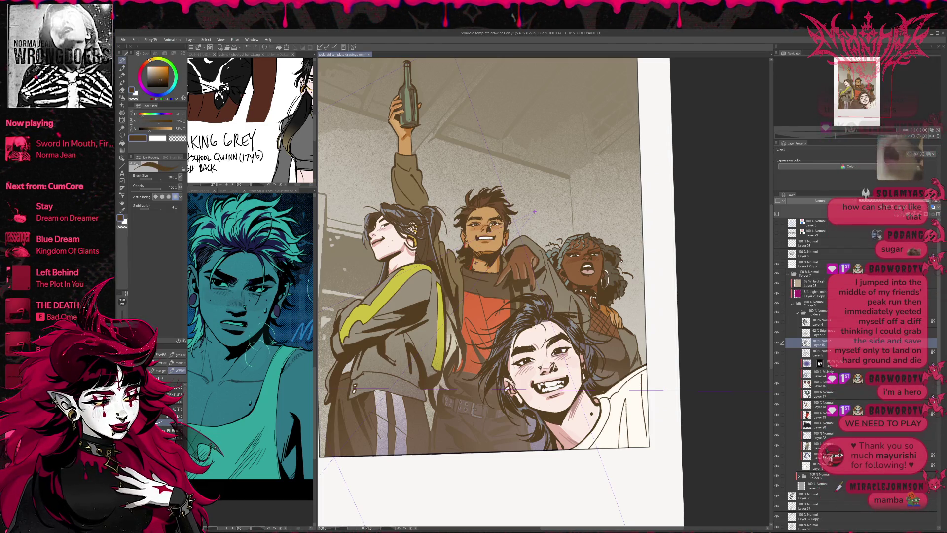
left_click_drag(534, 212, 552, 216)
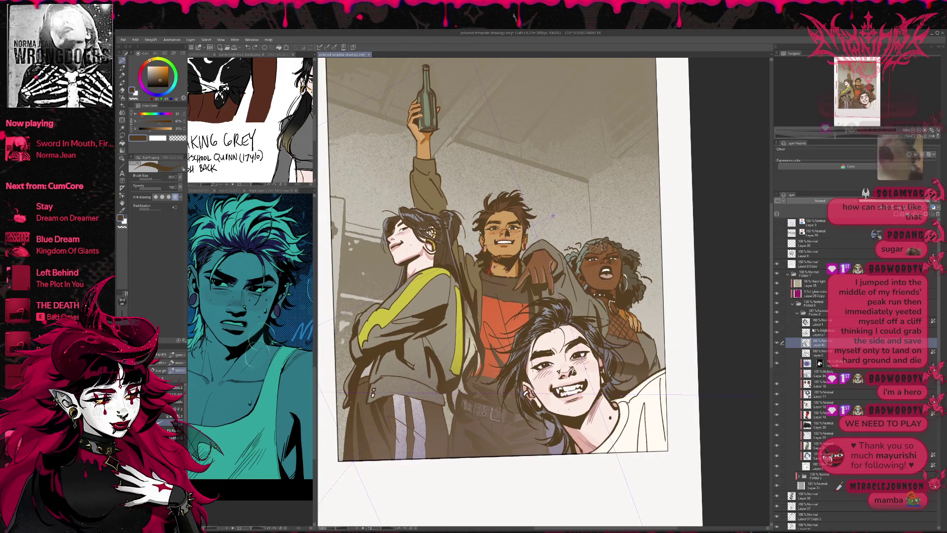
Step: Toggle the jacket shading and the lavender tint on the lower figures to compare
left_click(777, 344)
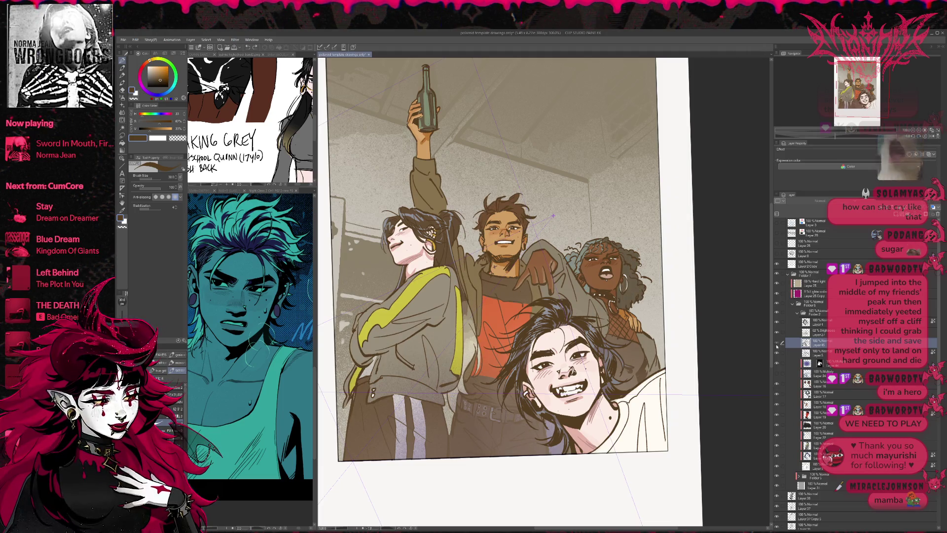
left_click(777, 344)
left_click(777, 344)
left_click(777, 344)
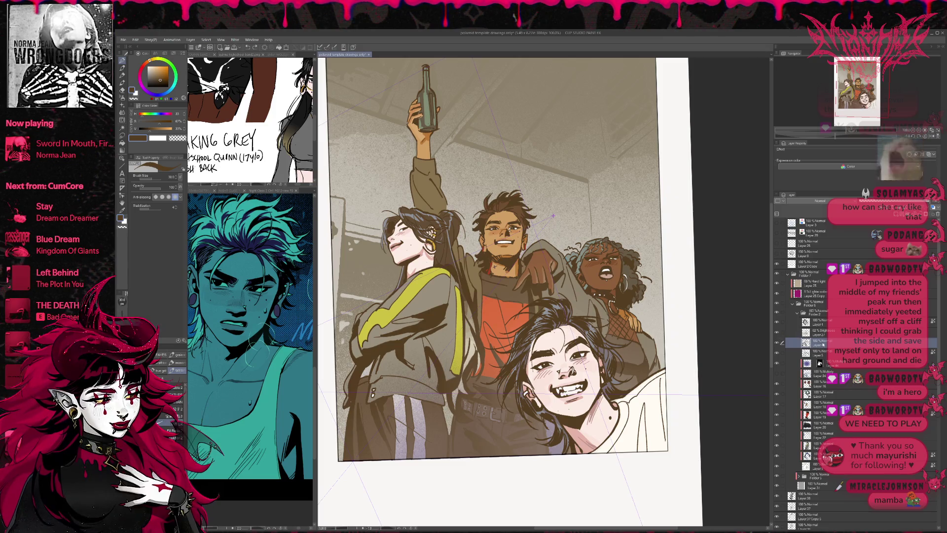
left_click(776, 365)
left_click(776, 364)
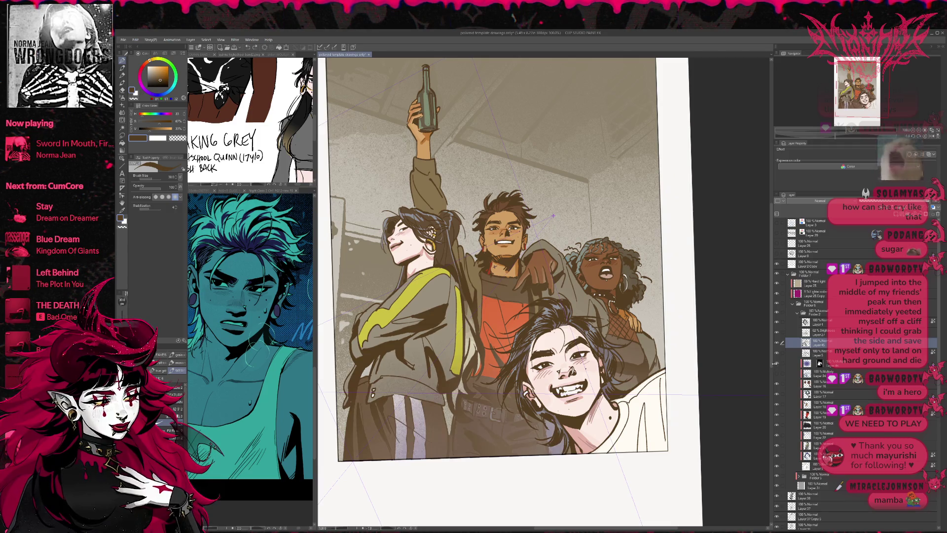
left_click(775, 366)
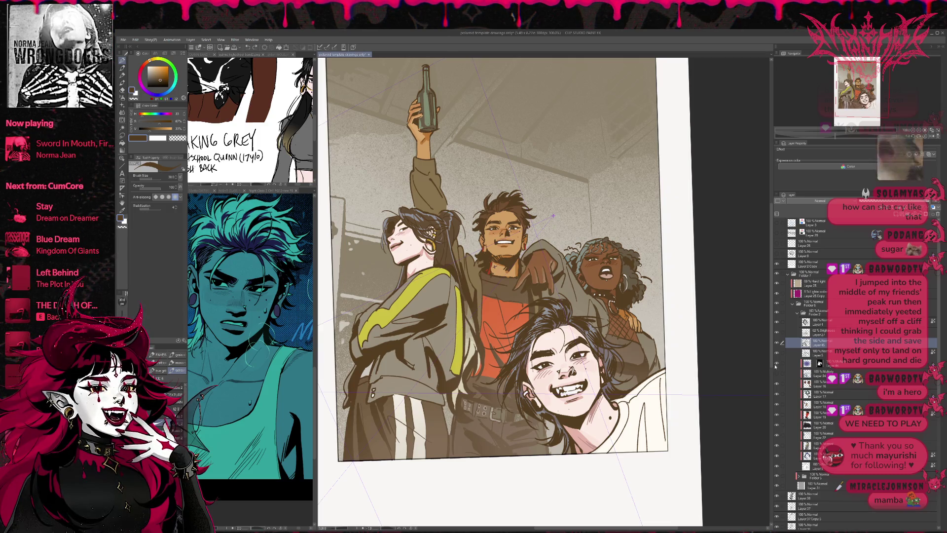
left_click(776, 365)
Step: Select the Multiply layer, hide the lavender tint, compare the jacket shadows, then zoom out to fit
left_click(837, 363)
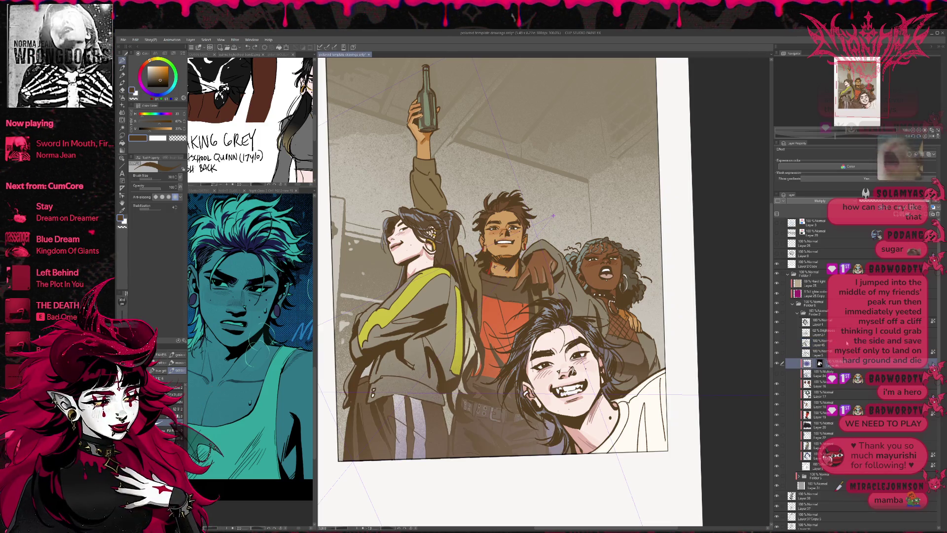
left_click(892, 203)
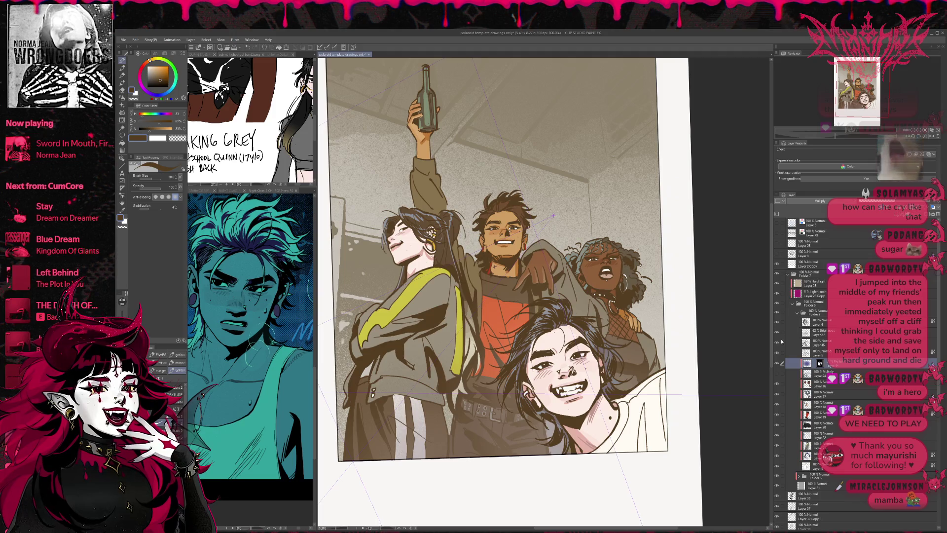
left_click(777, 364)
left_click(777, 374)
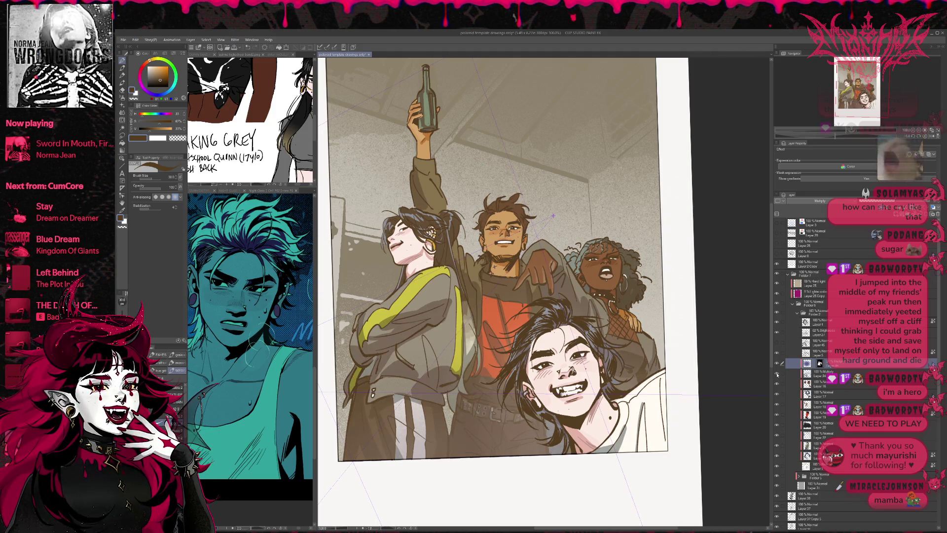
left_click(777, 375)
left_click(777, 313)
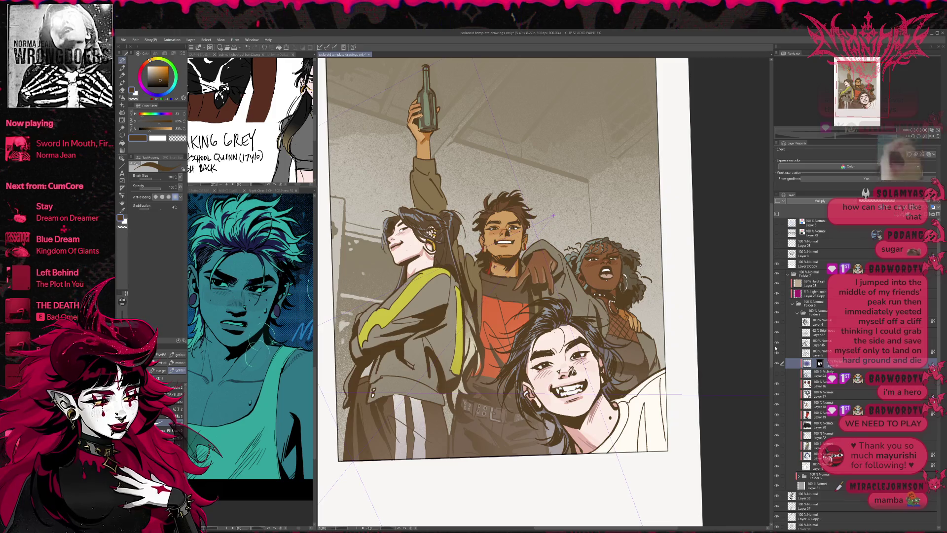
left_click(912, 131)
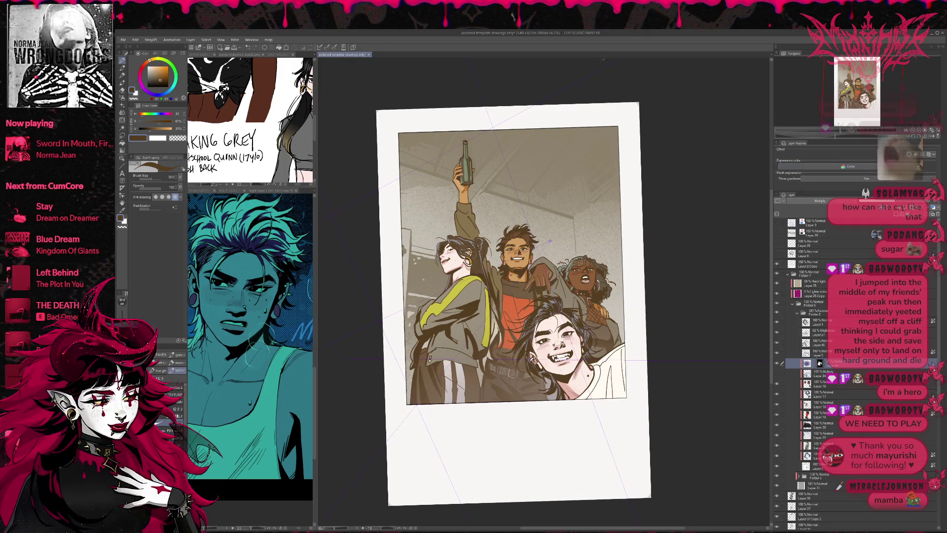
Step: Reset the canvas rotation upright and compare the lower-figure and jacket shading on and off
key("ctrl+0")
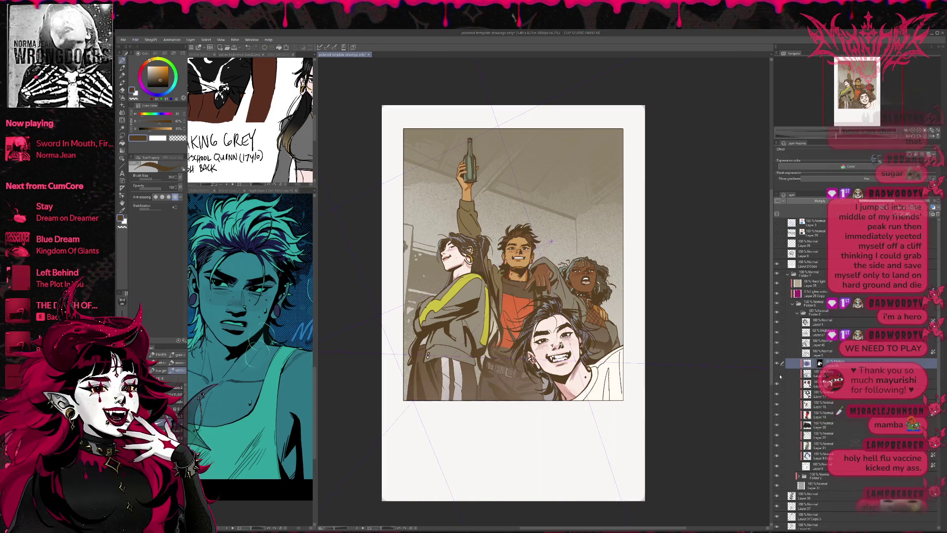
left_click(777, 335)
left_click(777, 334)
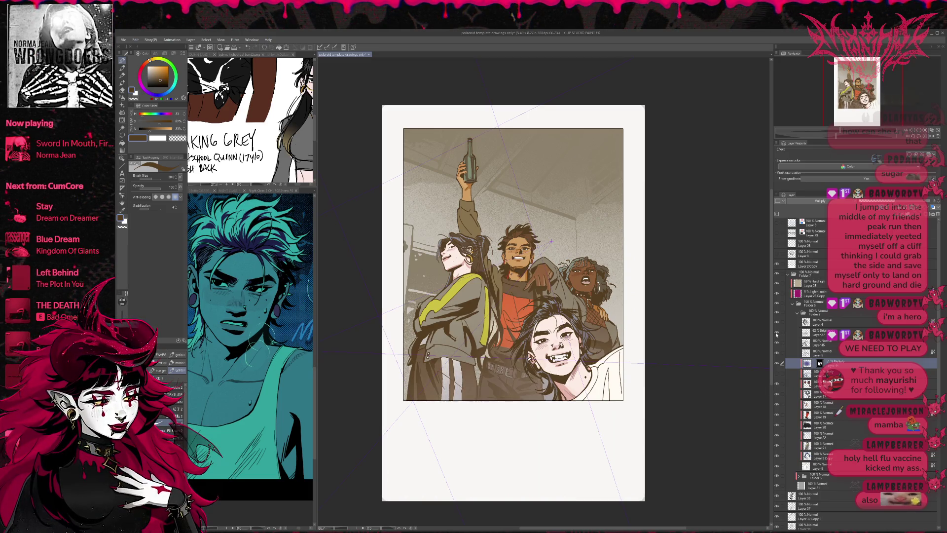
left_click(777, 374)
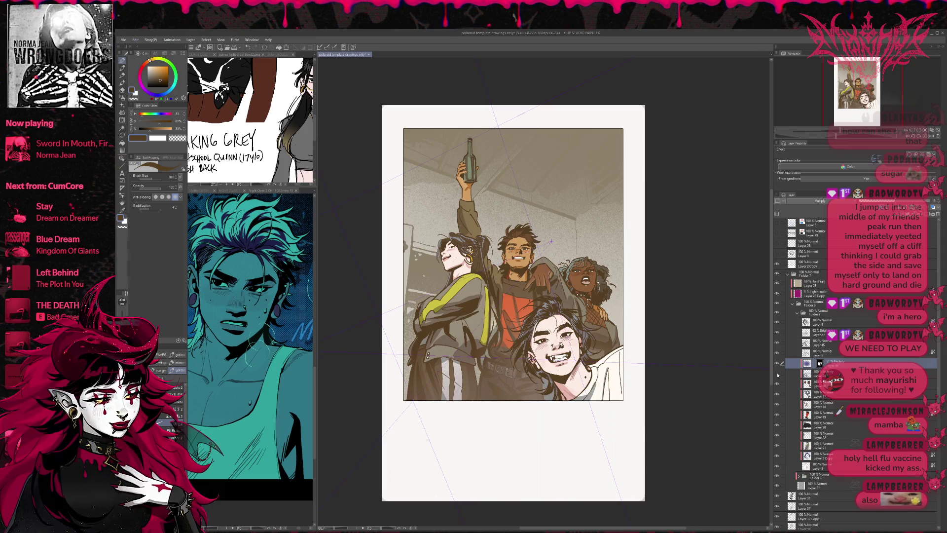
left_click(777, 375)
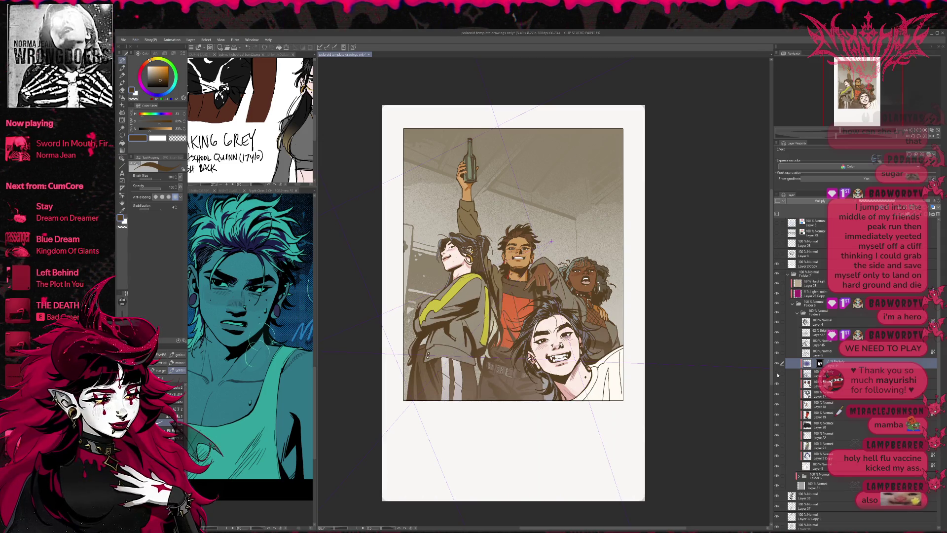
left_click(778, 345)
left_click(778, 345)
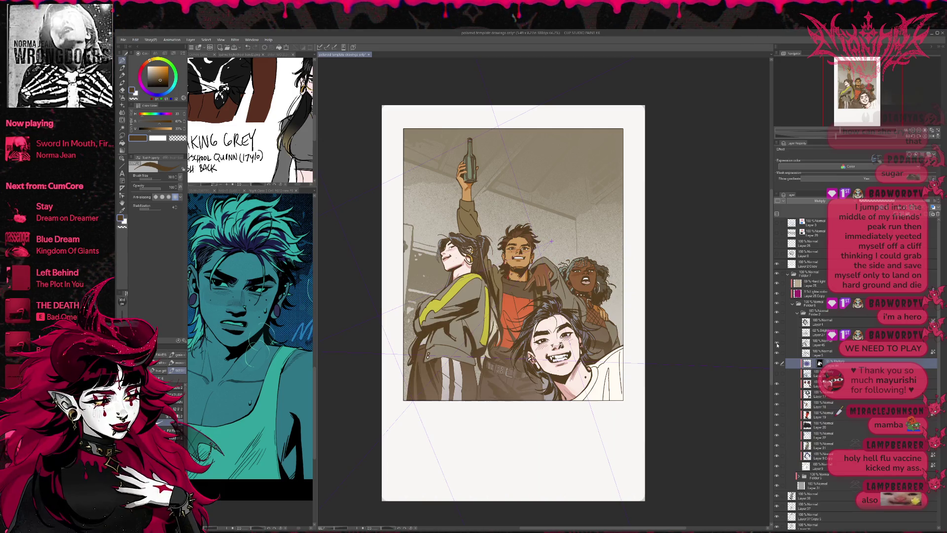
Step: Toggle the lower figures' shading and the warm sepia layer, leaving both visible
left_click(777, 335)
left_click(777, 336)
left_click(777, 335)
left_click(777, 336)
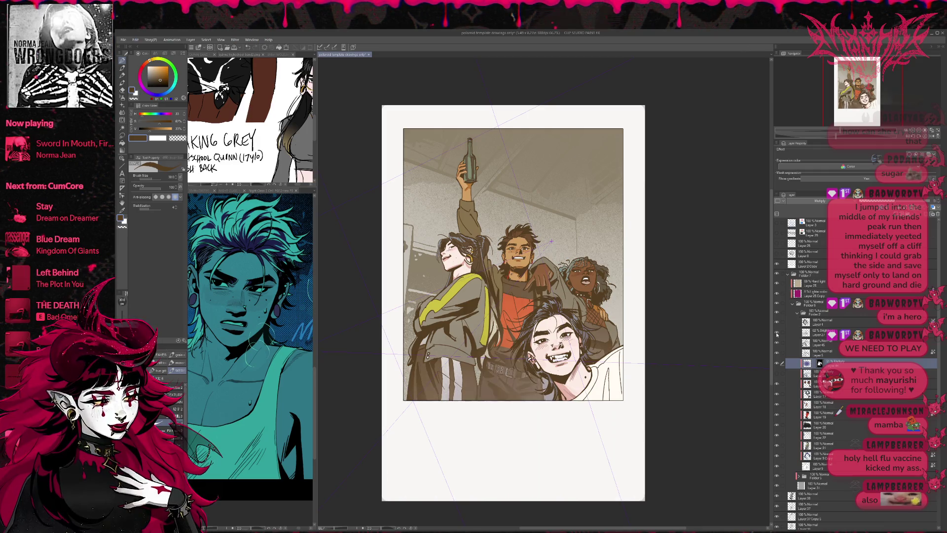
left_click(778, 285)
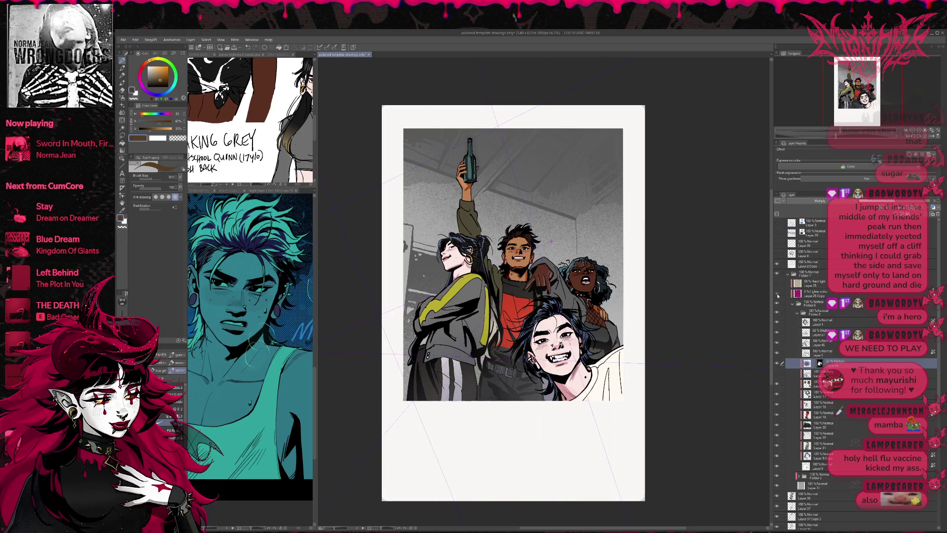
left_click(777, 284)
left_click(778, 285)
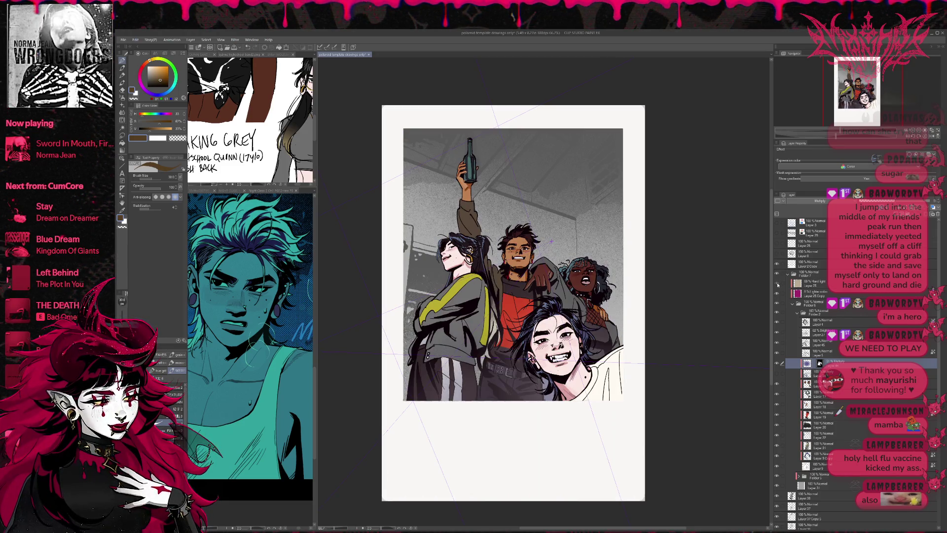
left_click(778, 285)
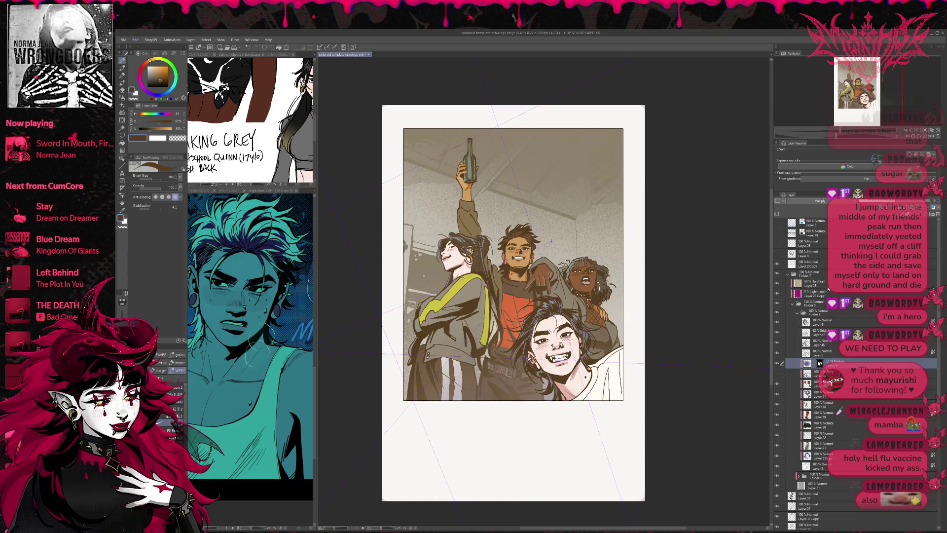
Step: Try the Hard light layer at 40% opacity, then undo back to 76%
left_click(827, 287)
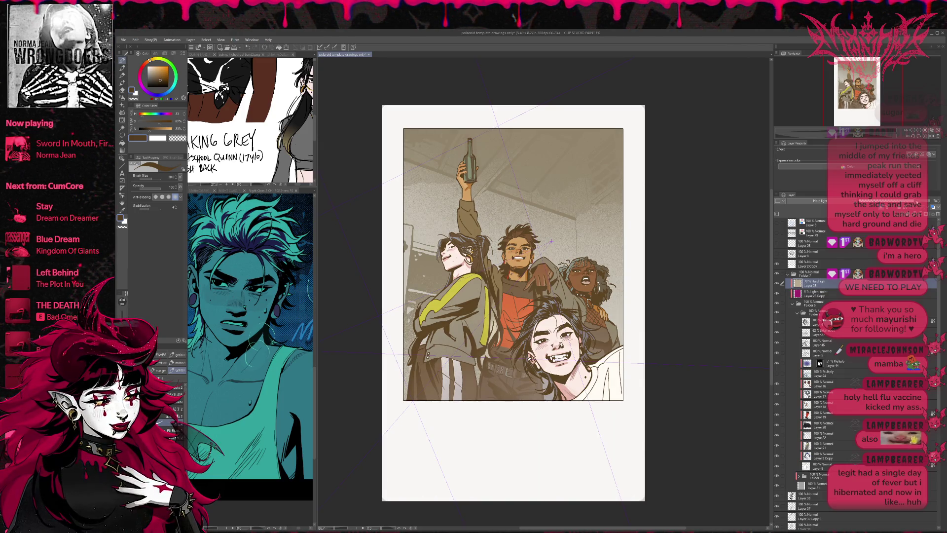
left_click_drag(908, 201, 888, 202)
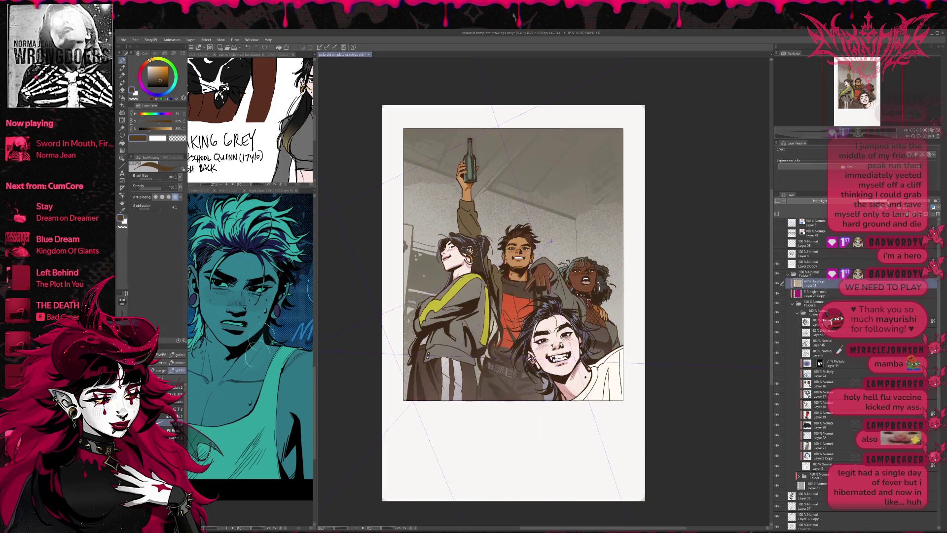
key("ctrl+z")
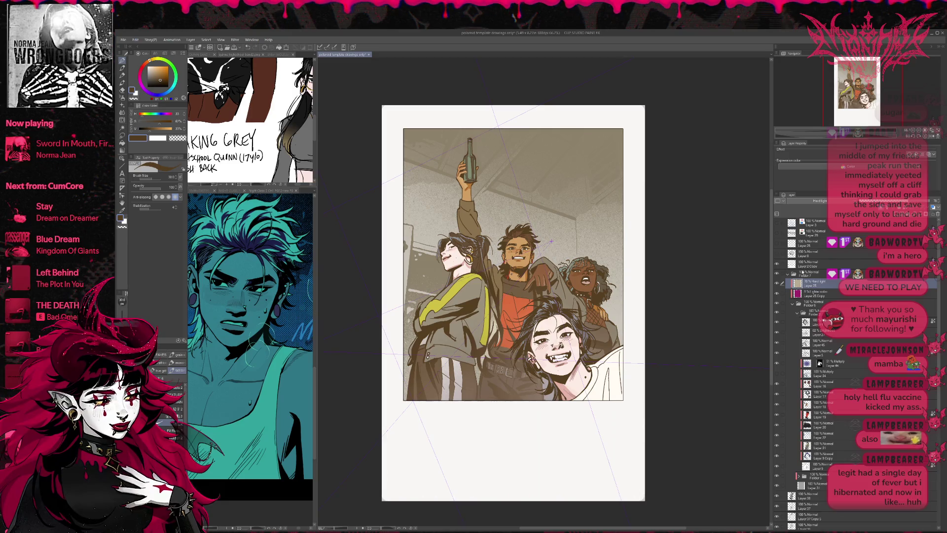
Step: Check the 'FINISHED EP#2!!' caption, collapse Folders 6 and 7, and hide the four-friends illustration
left_click(776, 234)
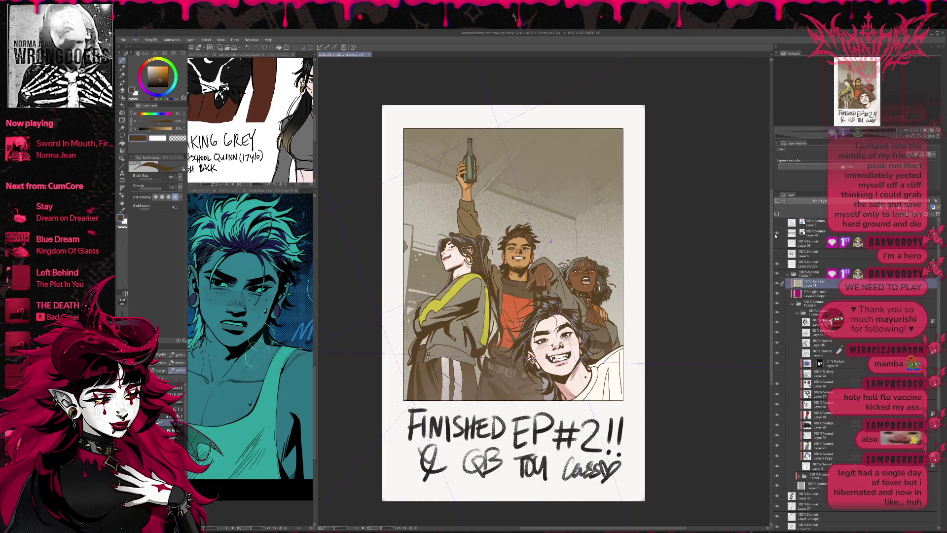
left_click(775, 234)
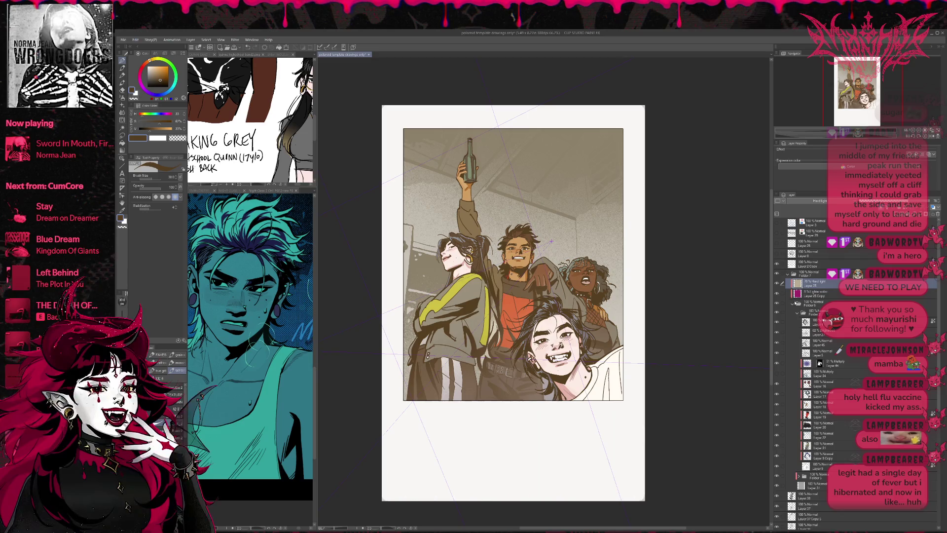
left_click(792, 304)
left_click(787, 273)
left_click(777, 273)
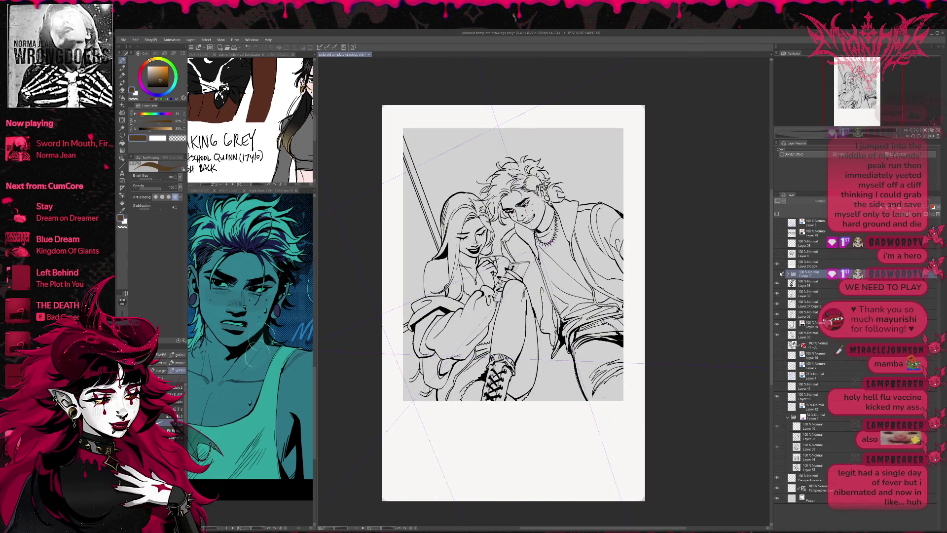
Step: Toggle the blue perspective grid on and off to compare, then select Layer 42
left_click(777, 407)
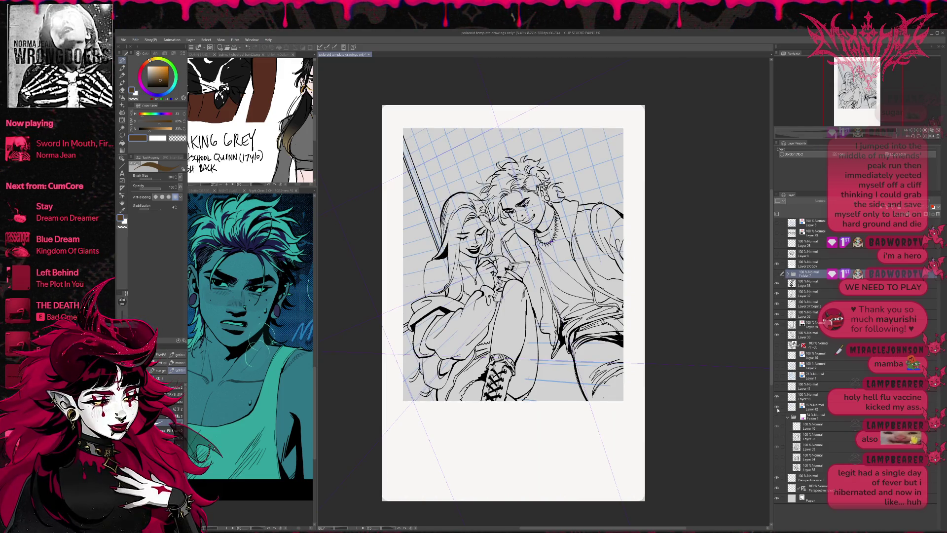
left_click(777, 407)
left_click(777, 407)
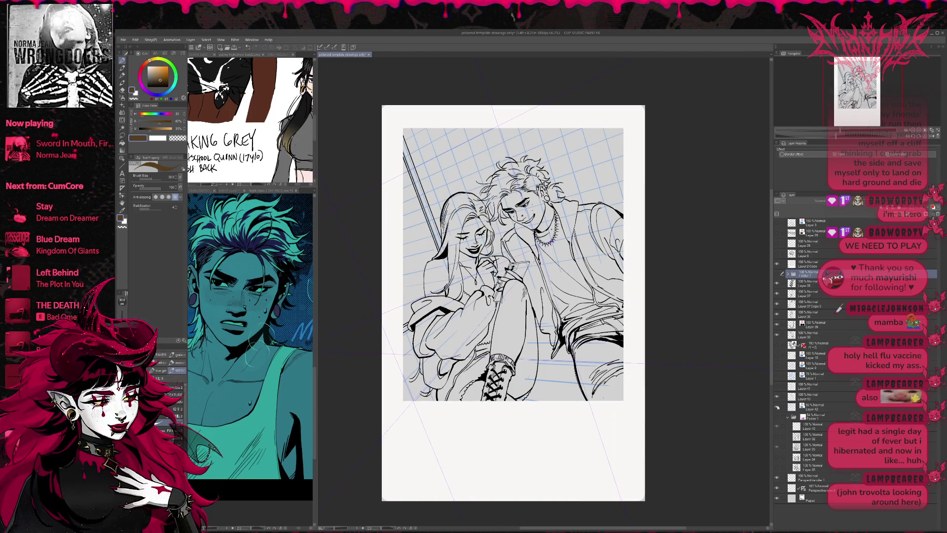
left_click(778, 408)
left_click(777, 398)
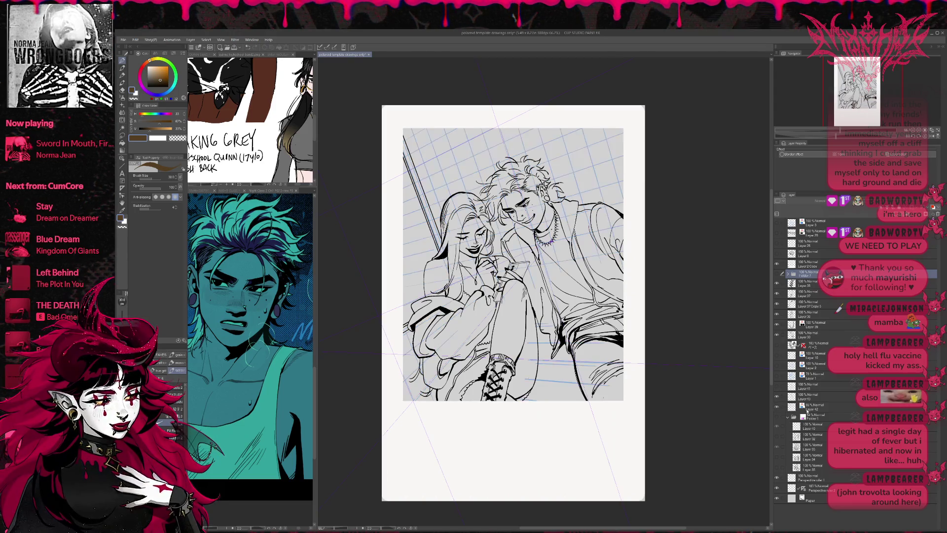
left_click(815, 409)
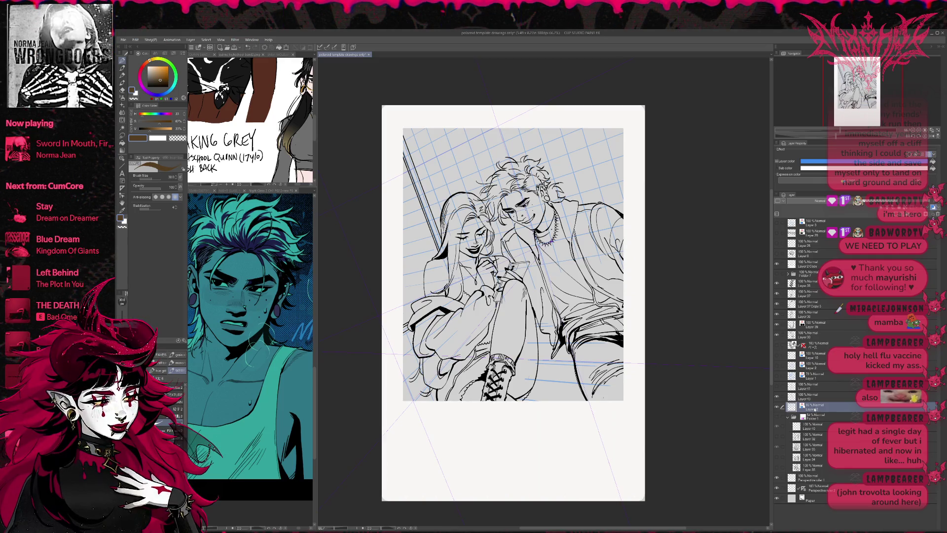
Step: Switch to the Eraser and hide the perspective grid and Perspective ruler layers
key("e")
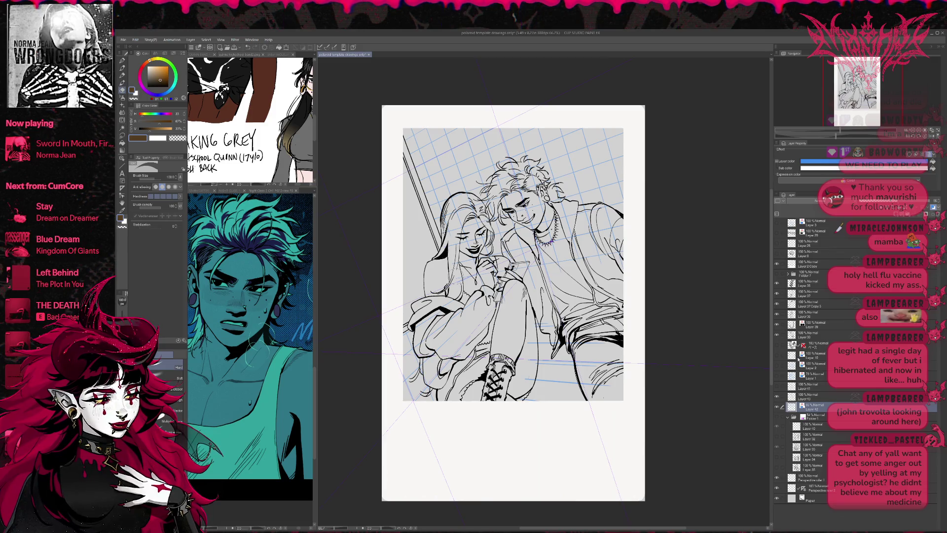
left_click(777, 407)
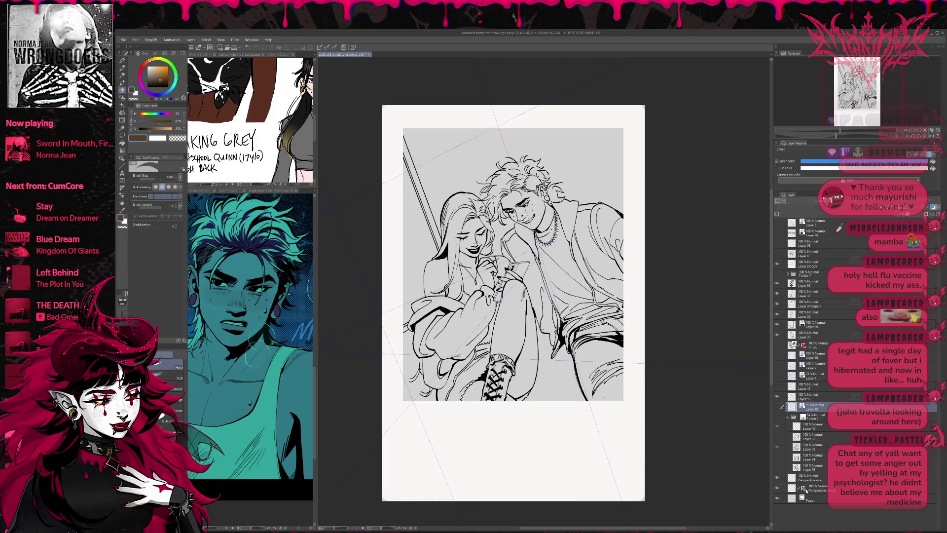
left_click(806, 489)
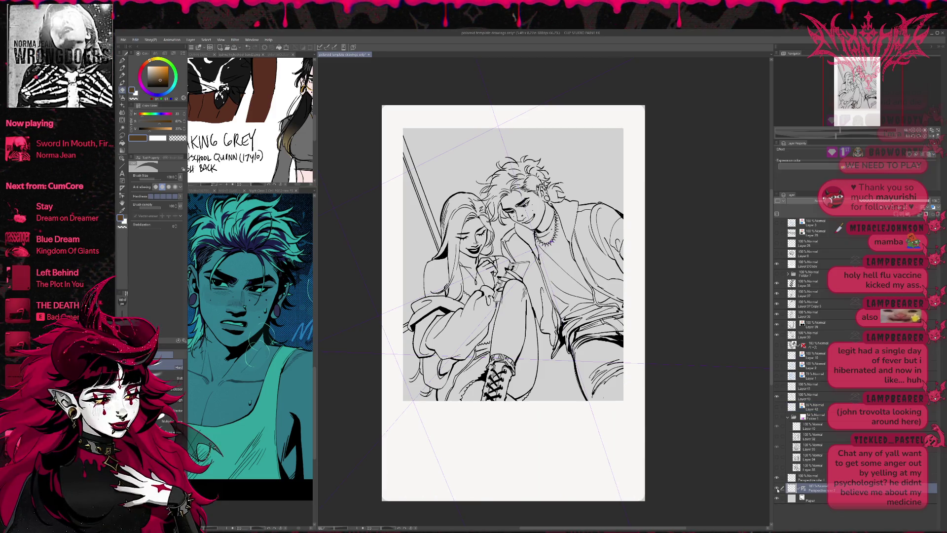
left_click(777, 489)
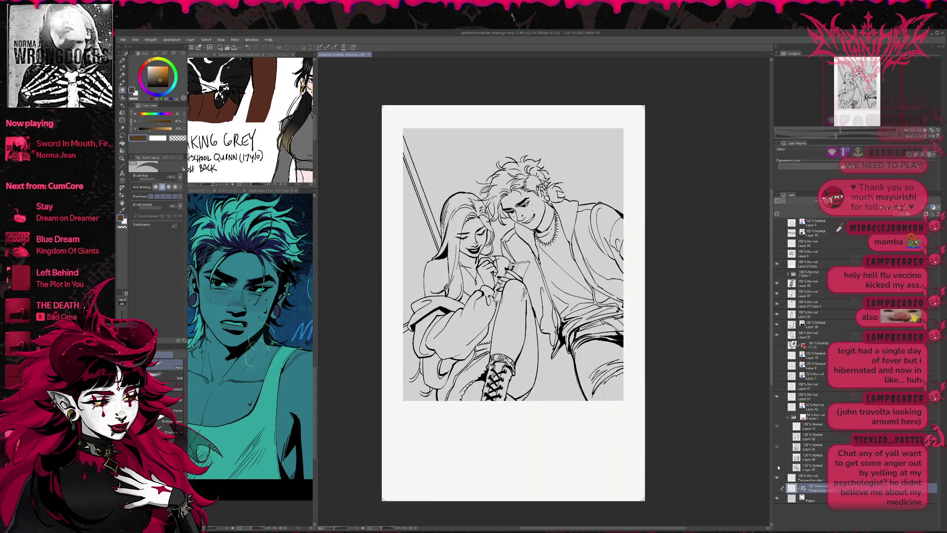
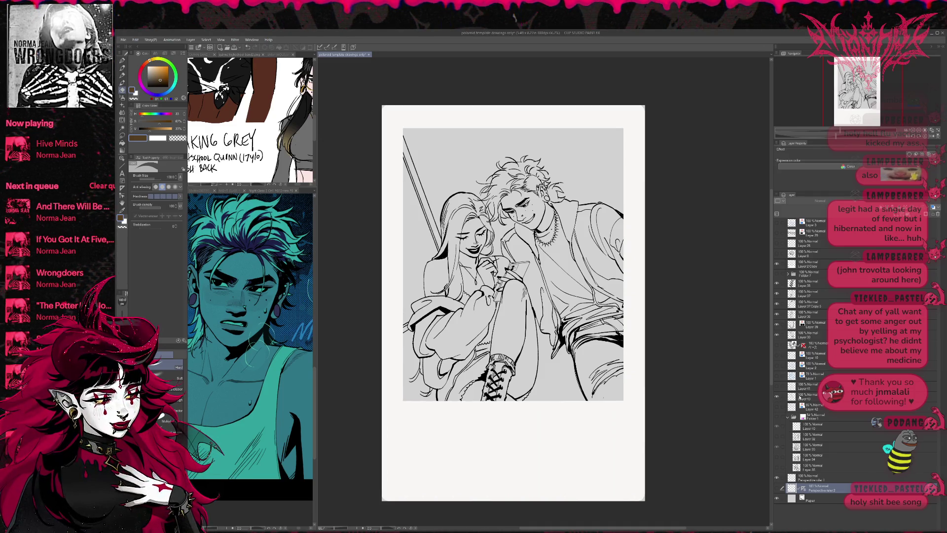
Step: Select the layer beneath the line art and add a new colour layer above it
left_click(789, 398)
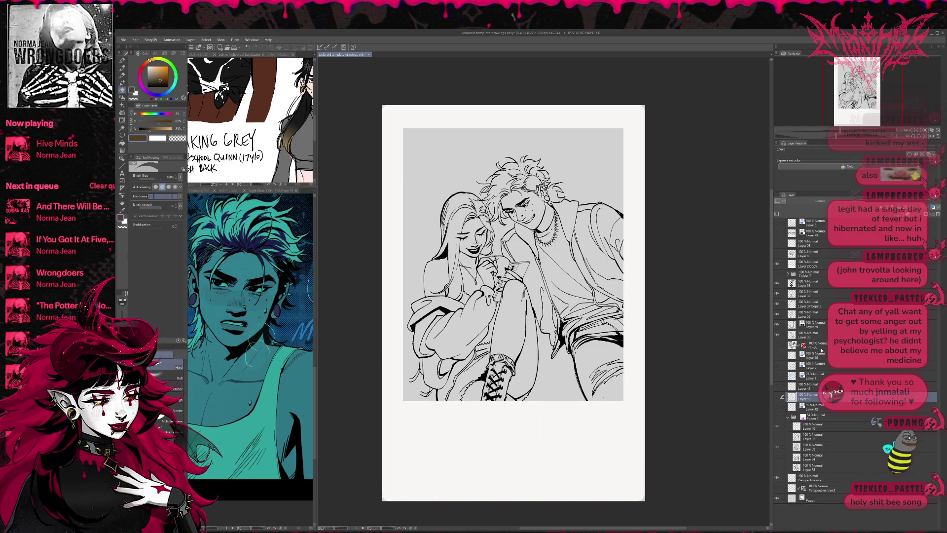
left_click(791, 344)
key("ctrl+shift+n")
left_click_drag(647, 321, 632, 370)
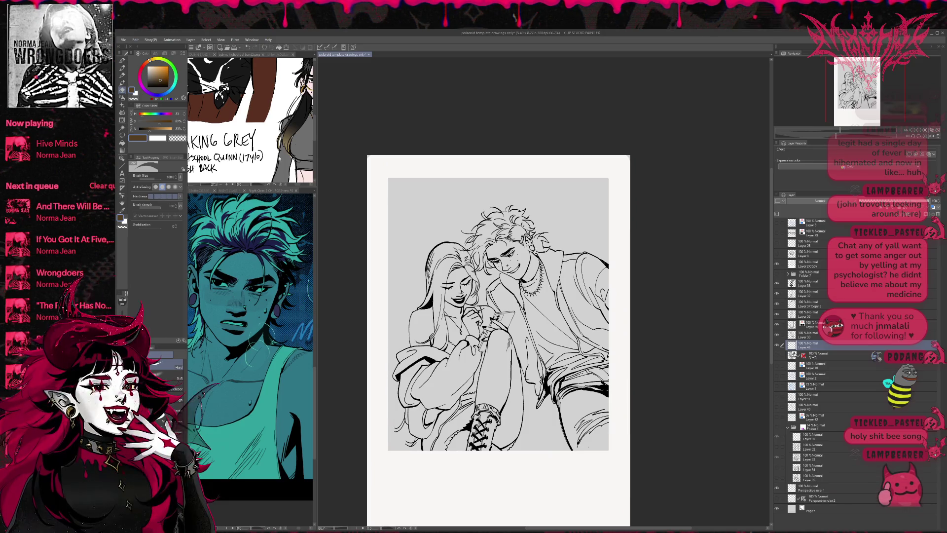
Step: Sample the peach skin tone from the character sheet and fill the girl's leg with it
left_click(232, 191)
left_click(202, 191)
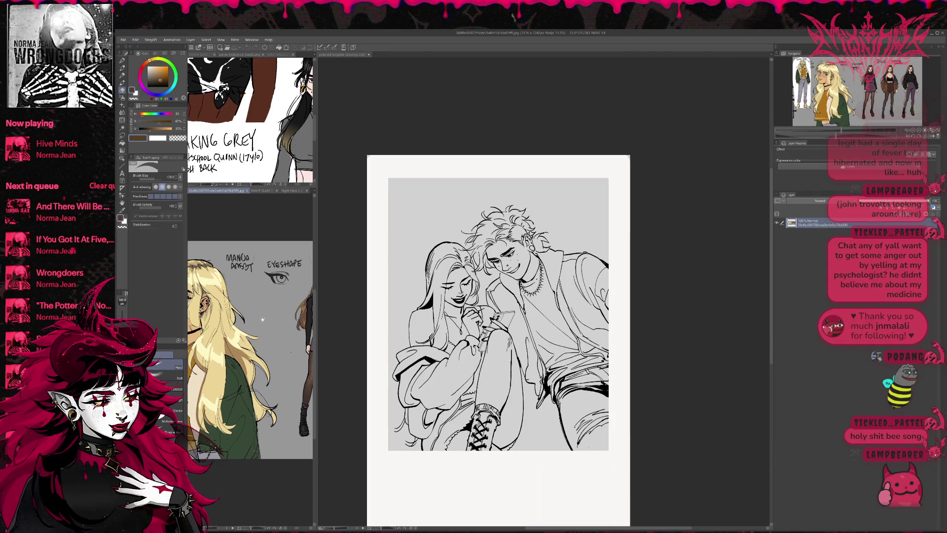
scroll(262, 319, "down", 3)
left_click(122, 143)
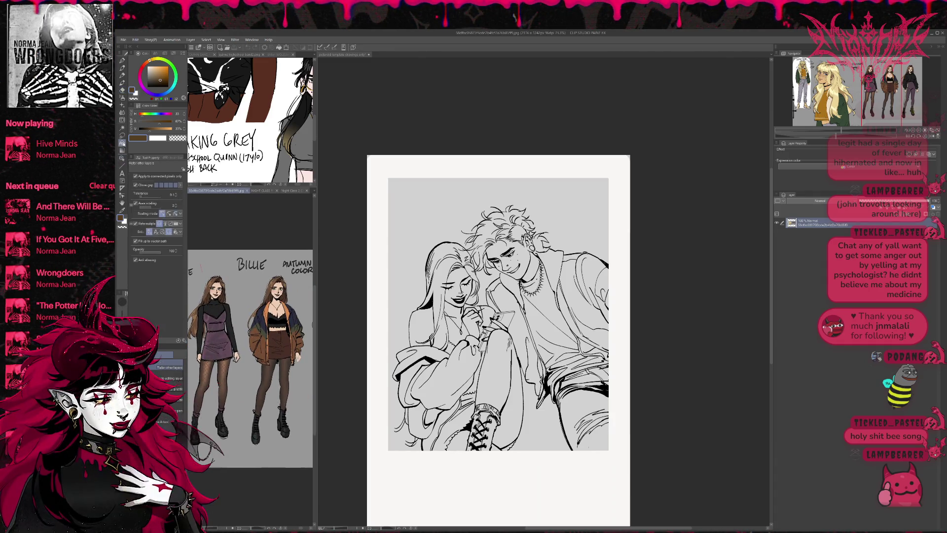
left_click(276, 304, "alt")
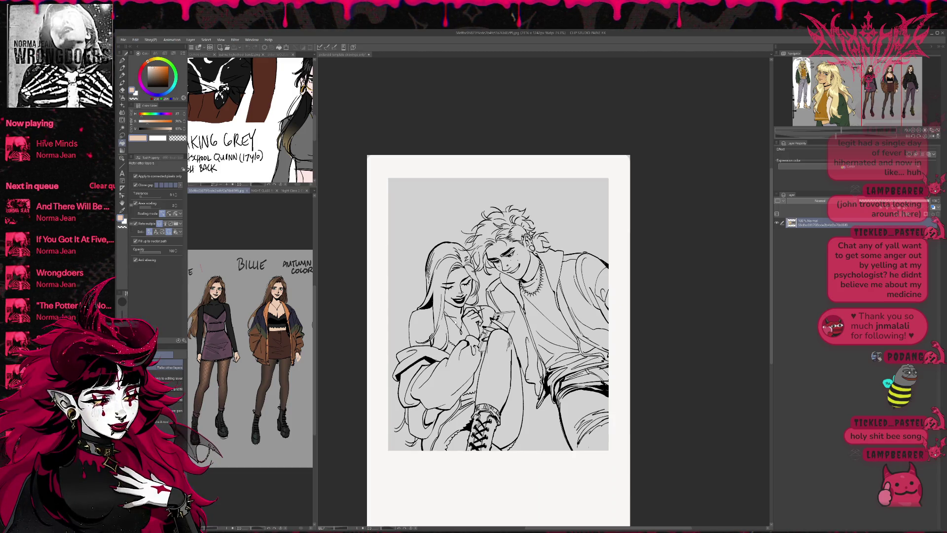
left_click(491, 355)
Step: Fill the remaining leg and arm skin areas with flat peach
left_click(488, 394)
left_click(498, 355)
left_click(466, 436)
scroll(498, 340, "up", 2)
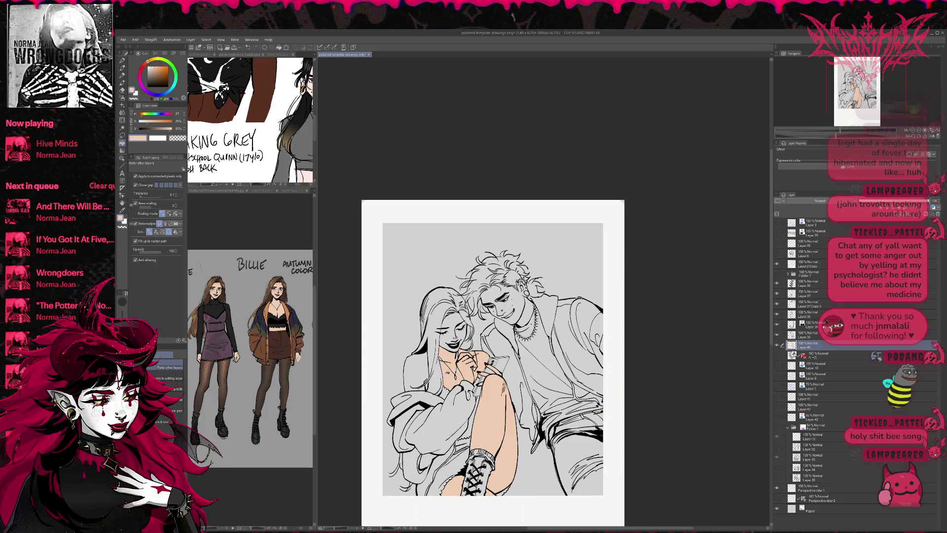
Step: Fill the girl's shoulder peach and touch up the skin flats with pen and eraser
key("p")
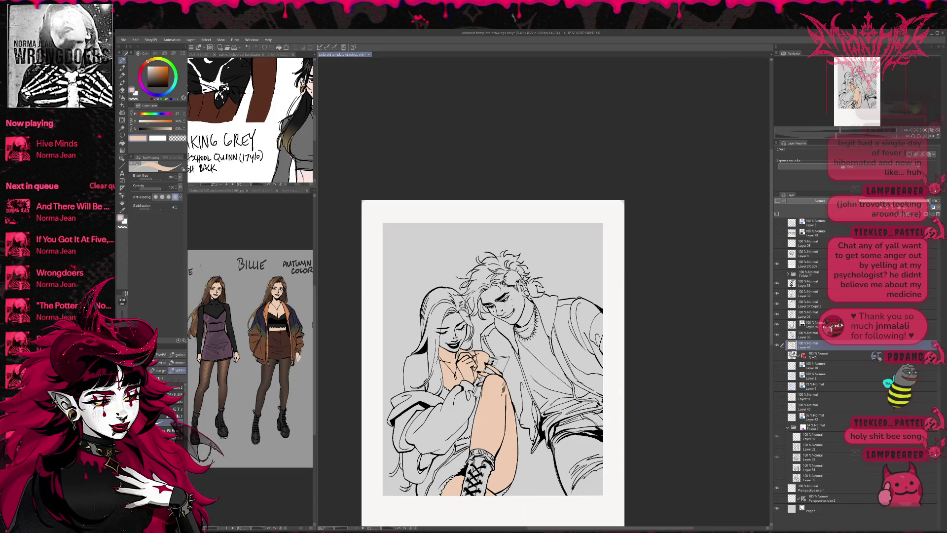
key("g")
left_click(428, 383)
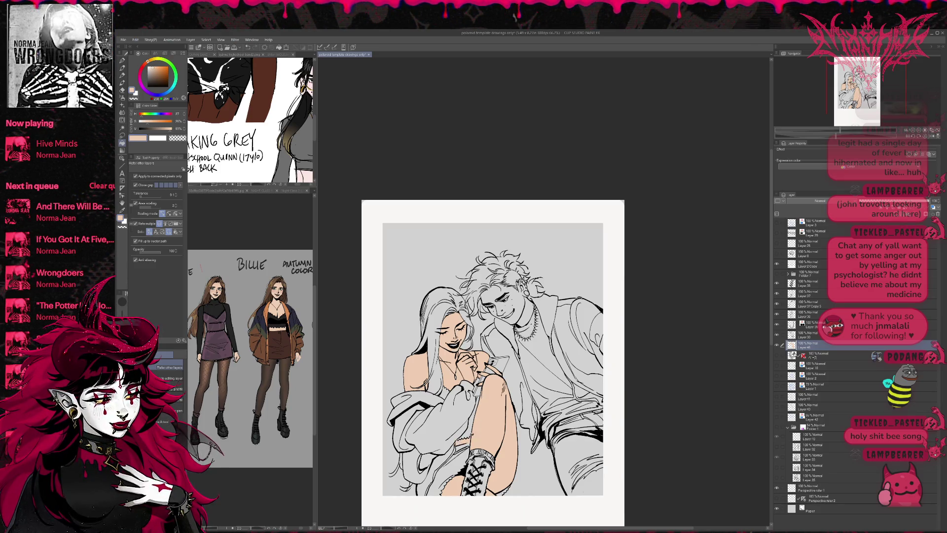
key("e")
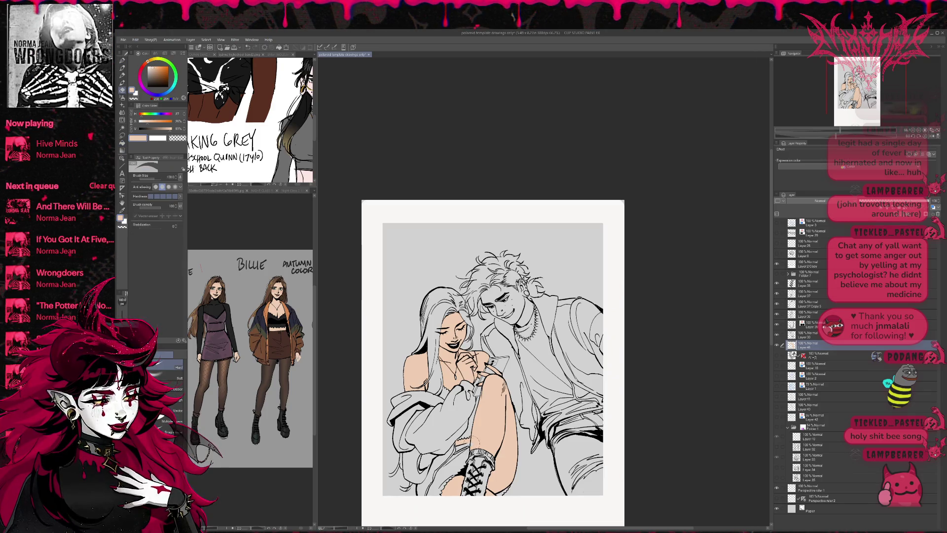
key("p")
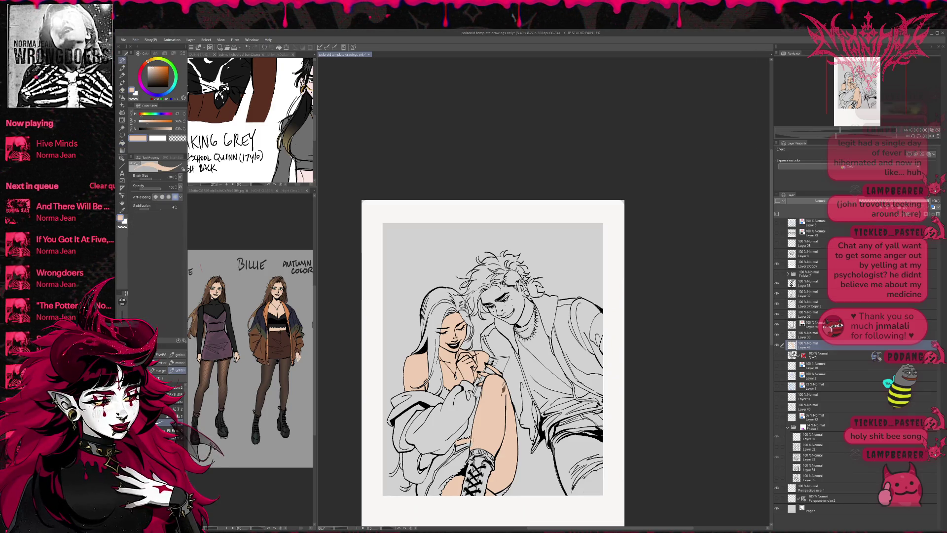
left_click_drag(493, 346, 490, 350)
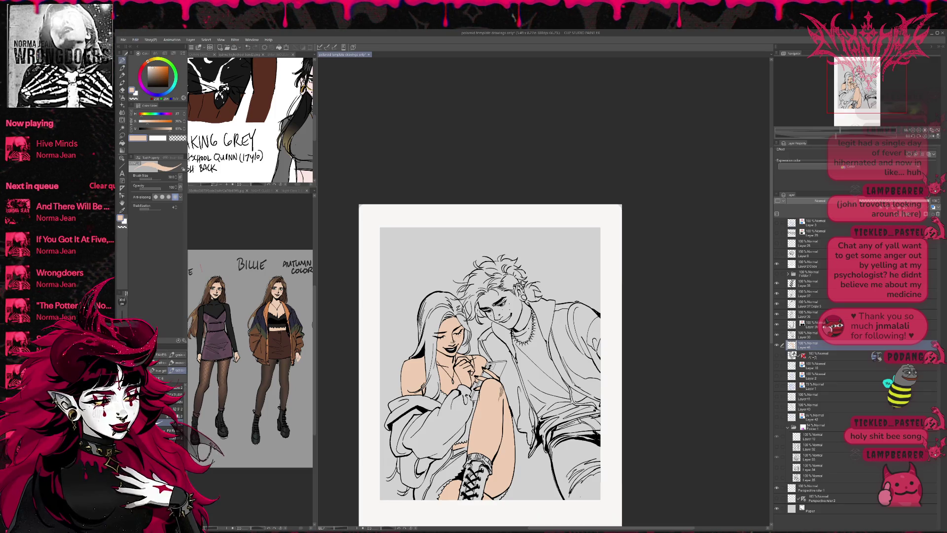
mouse_move(481, 419)
left_mouse_down()
mouse_move(474, 395)
mouse_move(487, 391)
left_mouse_up()
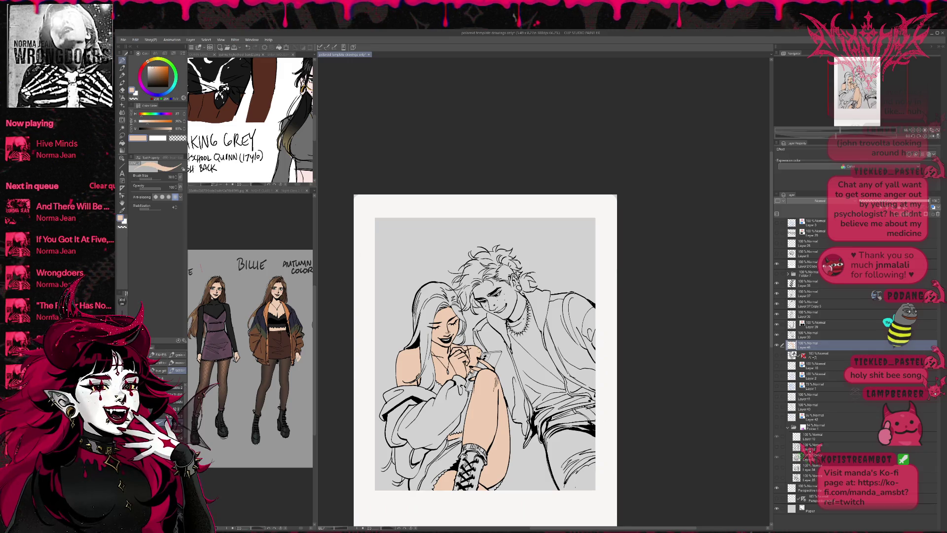
Step: Add a new layer for the hair and sample the brown hair colour from the reference
key("ctrl+shift+n")
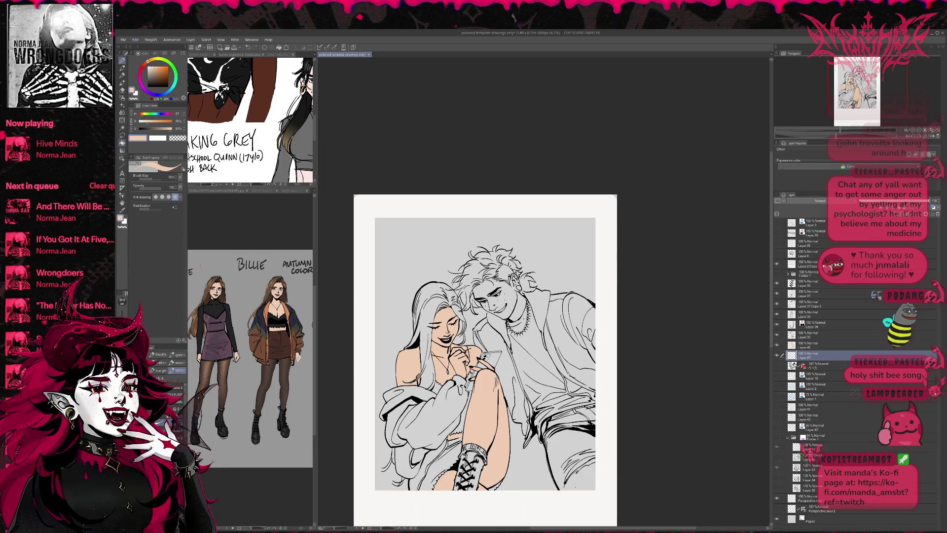
key("g")
left_click(268, 290, "alt")
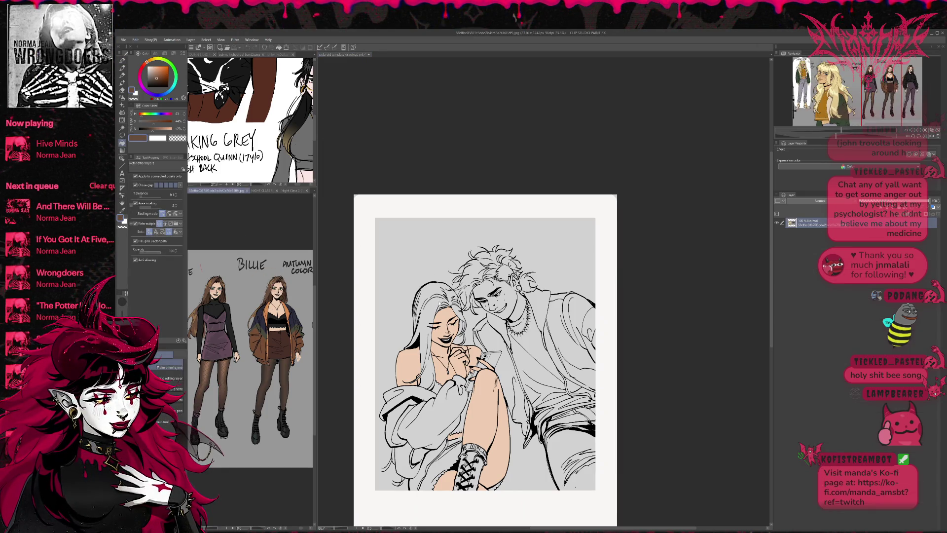
Step: Fill the girl's hair and all its small gaps and strands with flat brown
left_click(434, 306)
left_click(434, 307)
left_click(464, 338)
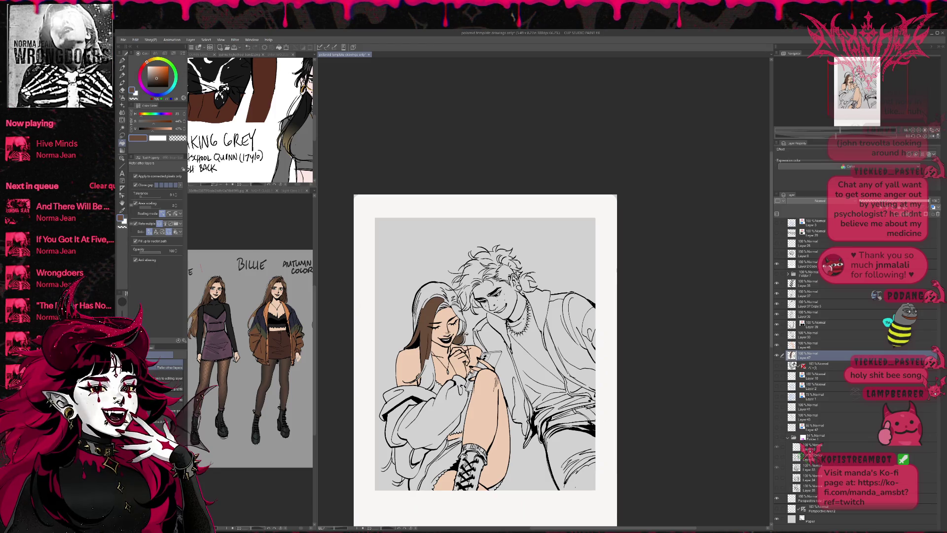
left_click(463, 328)
left_click(463, 320)
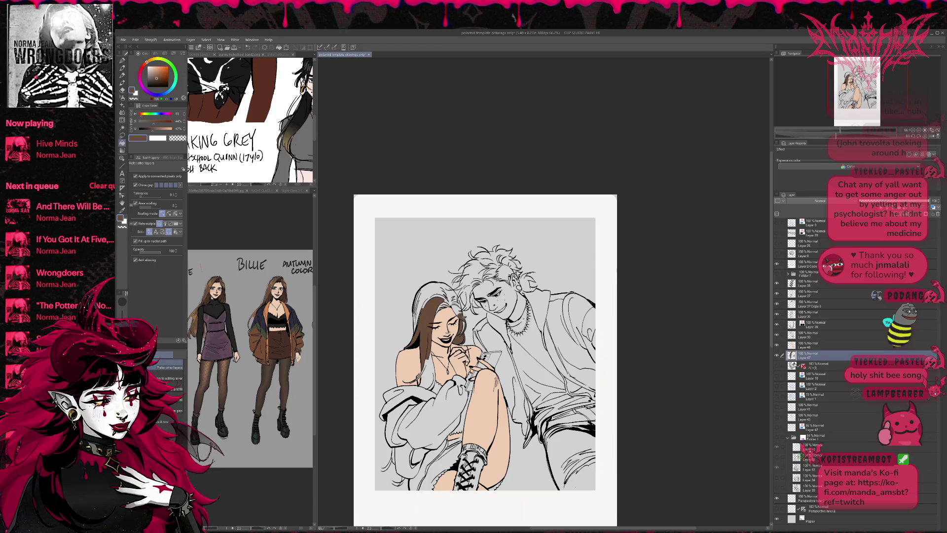
left_click(456, 310)
left_click(458, 305)
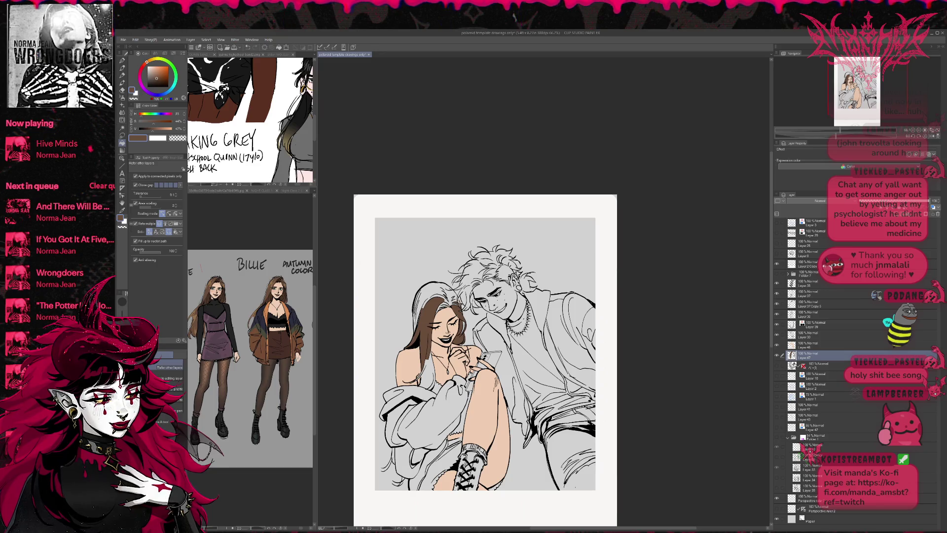
left_click(454, 296)
left_click(432, 295)
left_click(417, 300)
left_click(416, 319)
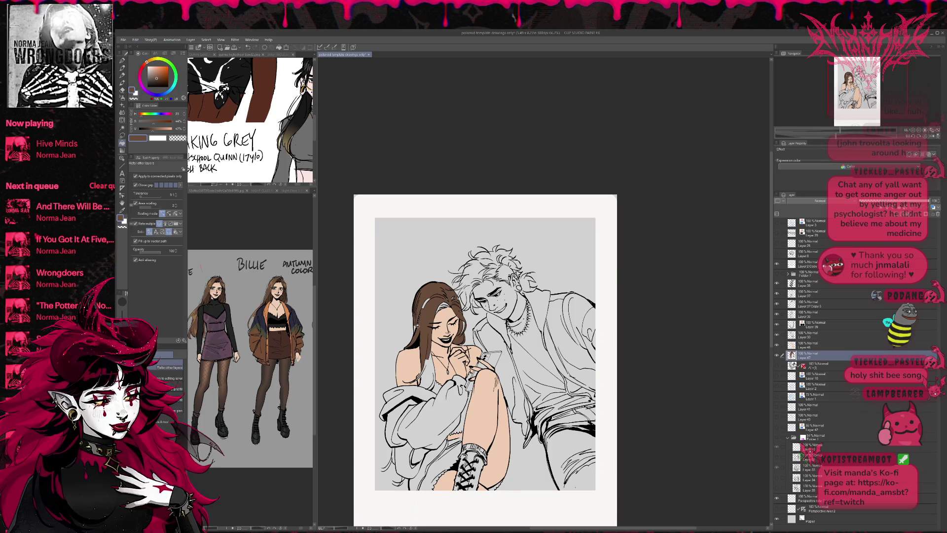
Step: Paint brown into the remaining gaps and strands along the hair's left and lower edges
key("p")
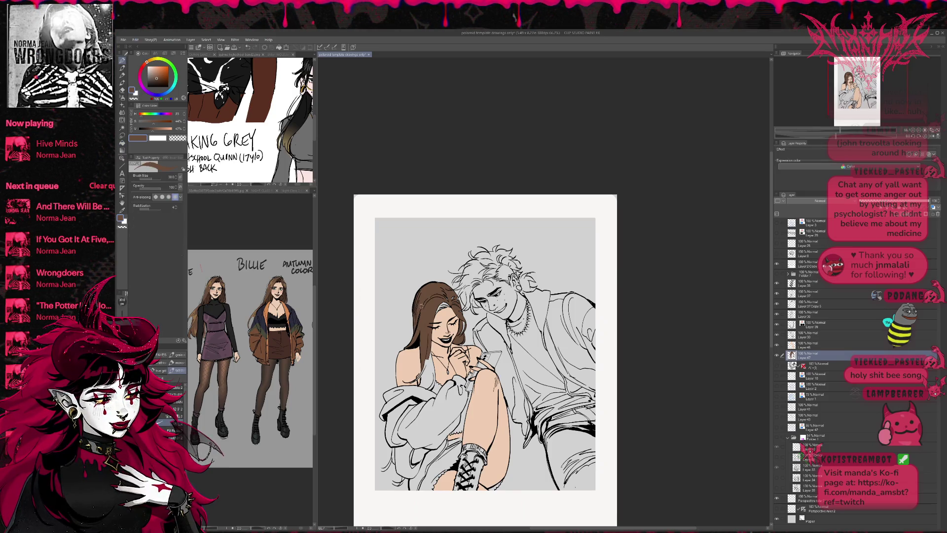
left_click_drag(414, 312, 417, 347)
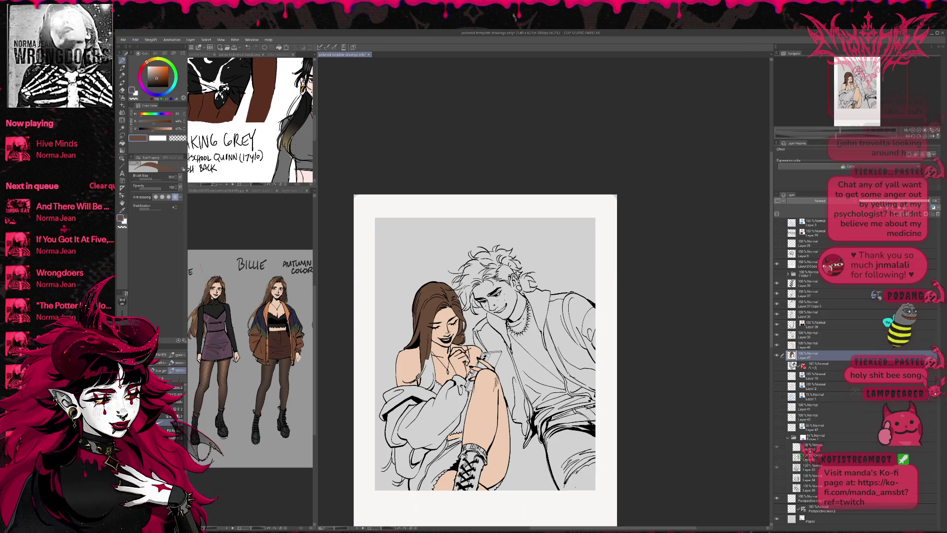
left_click_drag(427, 355, 419, 389)
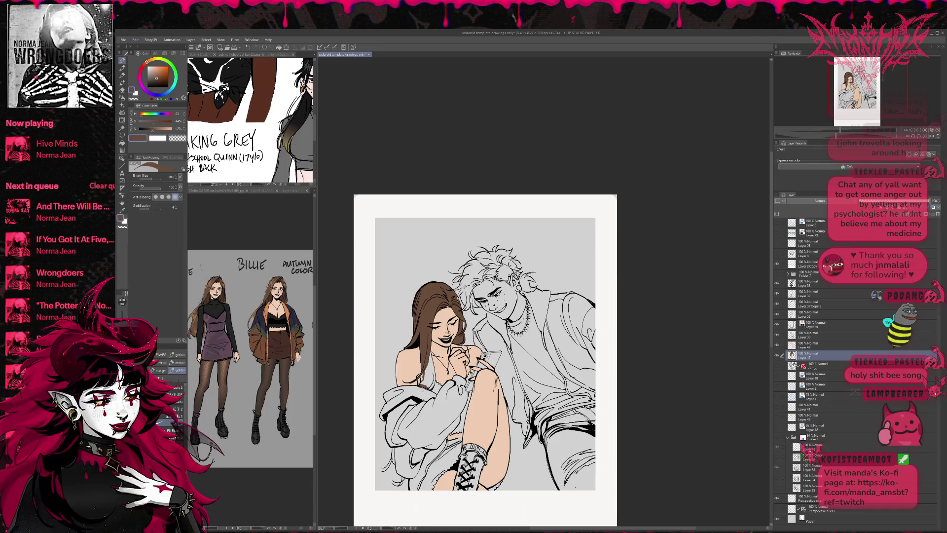
key("e")
key("p")
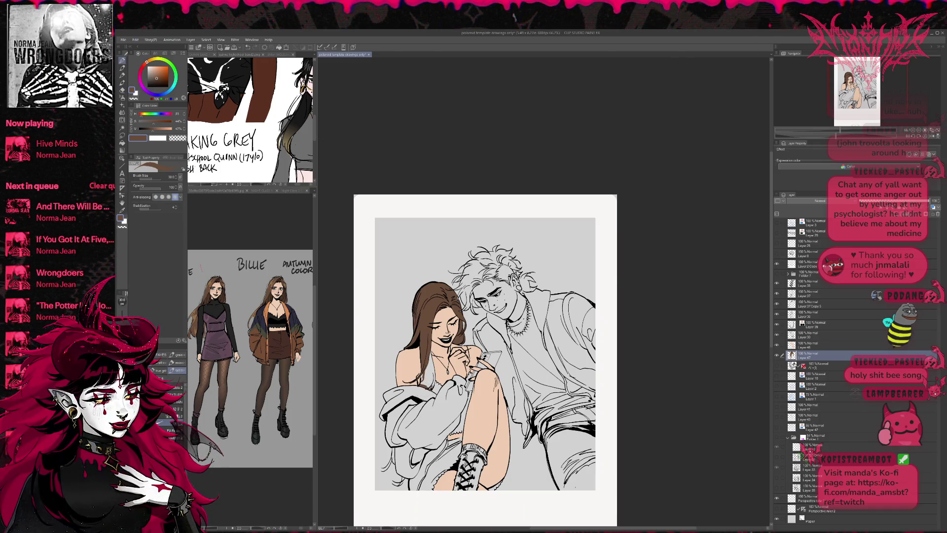
left_click_drag(423, 373, 428, 390)
left_click_drag(435, 351, 429, 367)
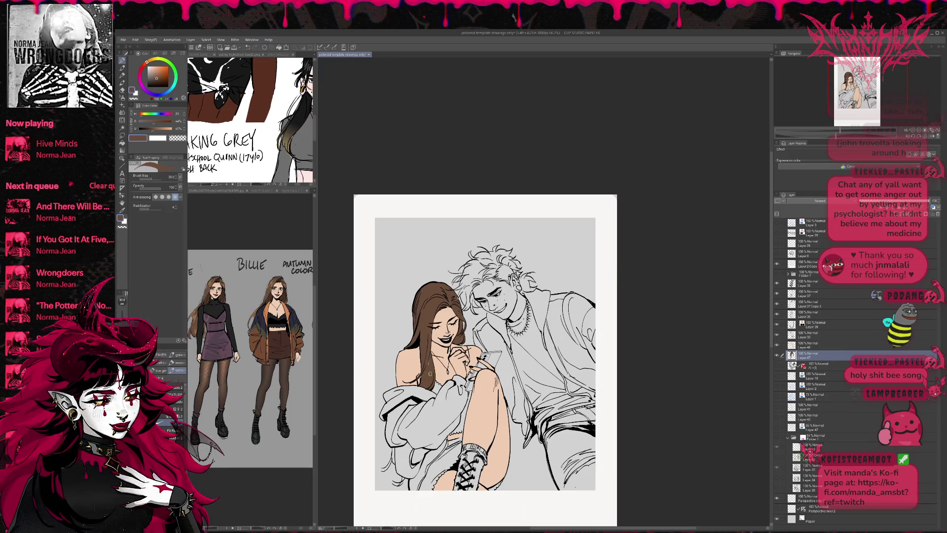
key("g")
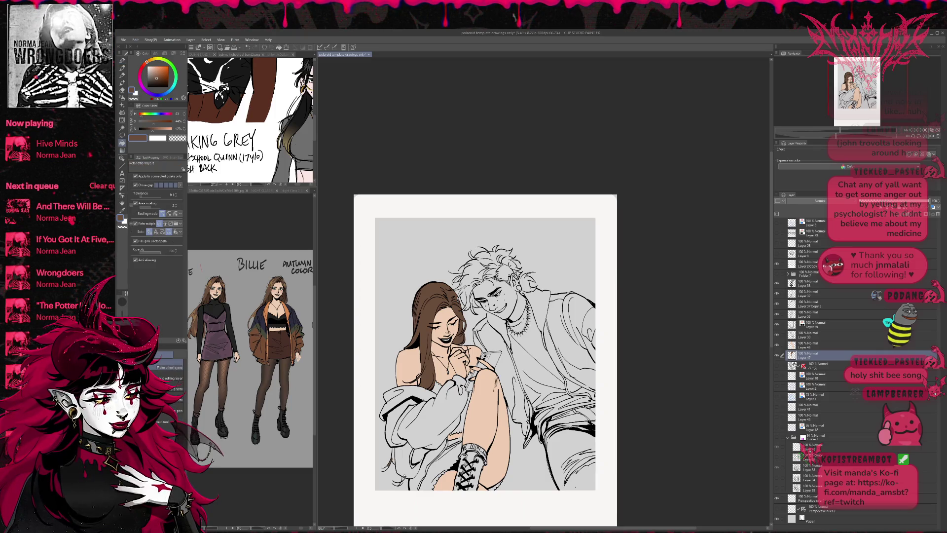
key("p")
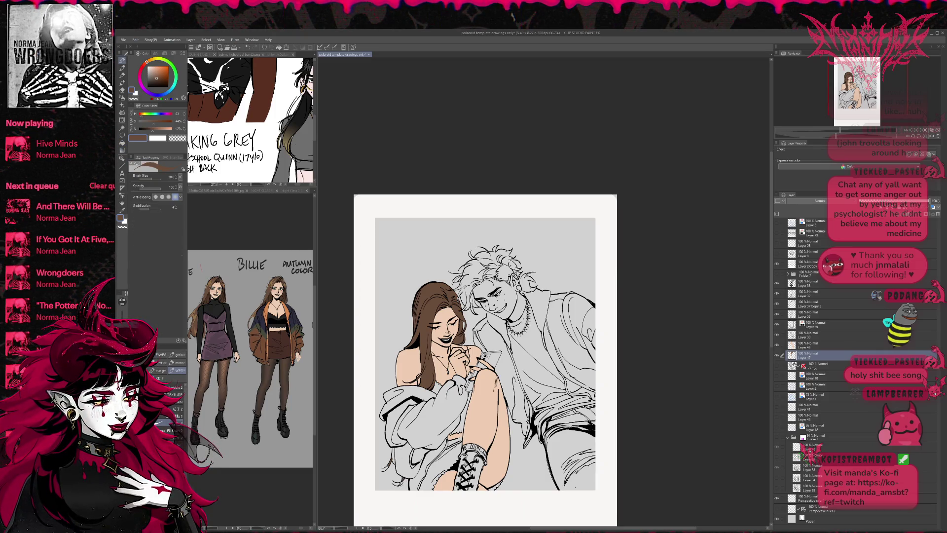
key("e")
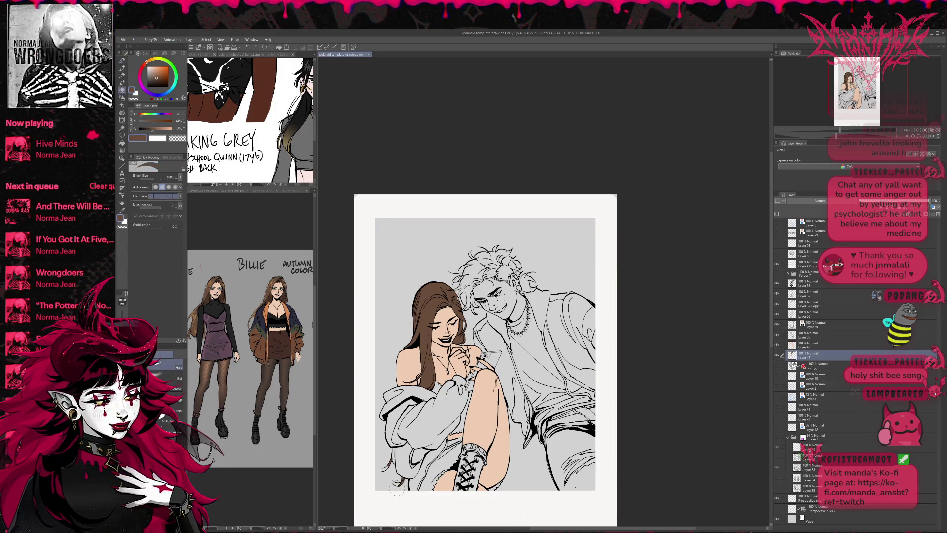
key("p")
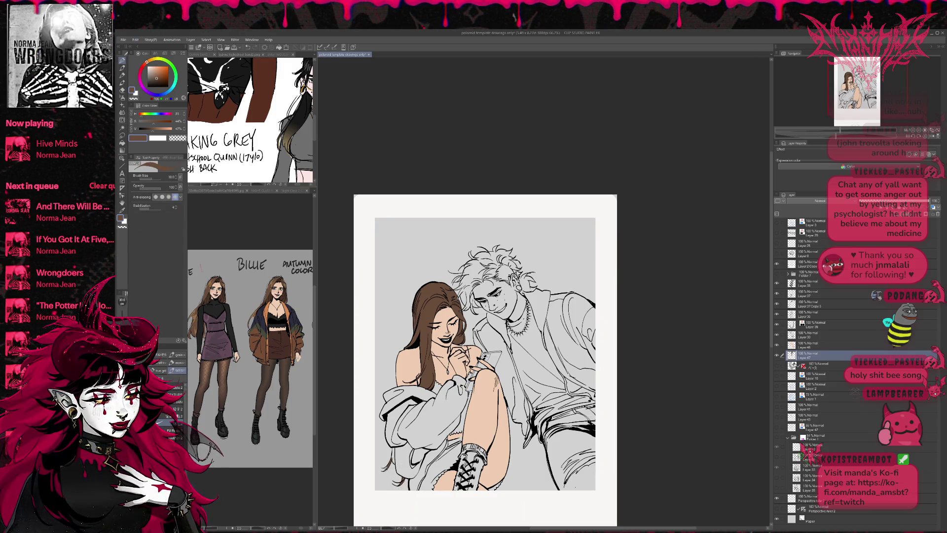
key("e")
key("p")
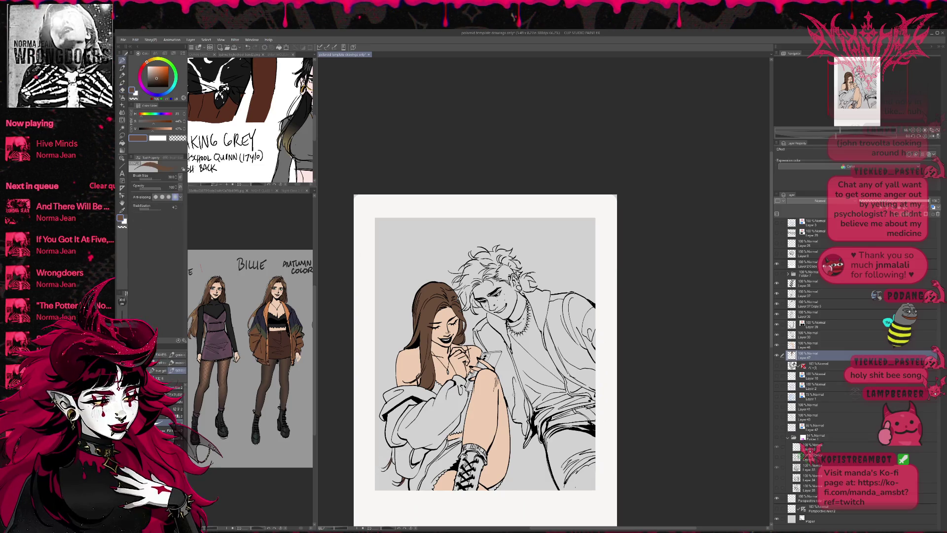
left_click_drag(518, 375, 520, 357)
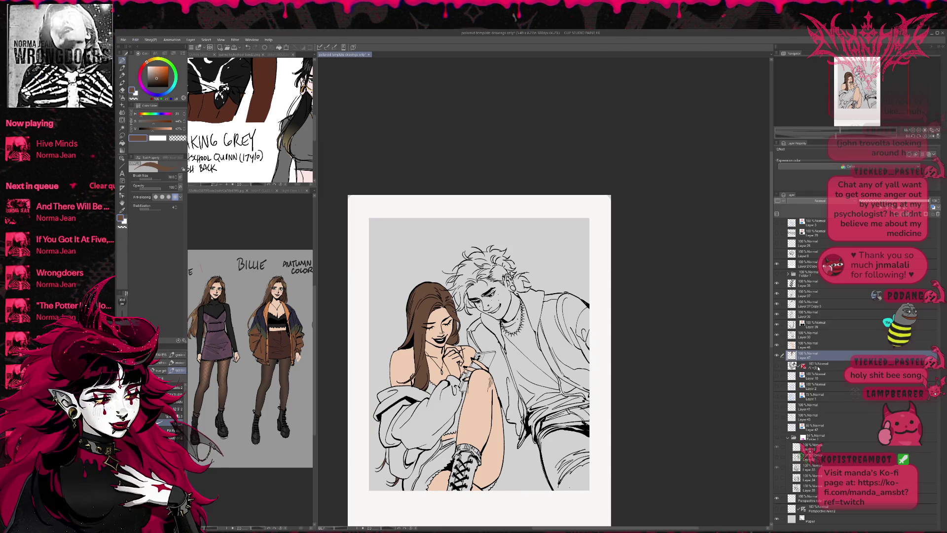
Step: Add a new layer above the ベース layer and sample the outfit purple from the reference
left_click(818, 367)
key("ctrl+shift+n")
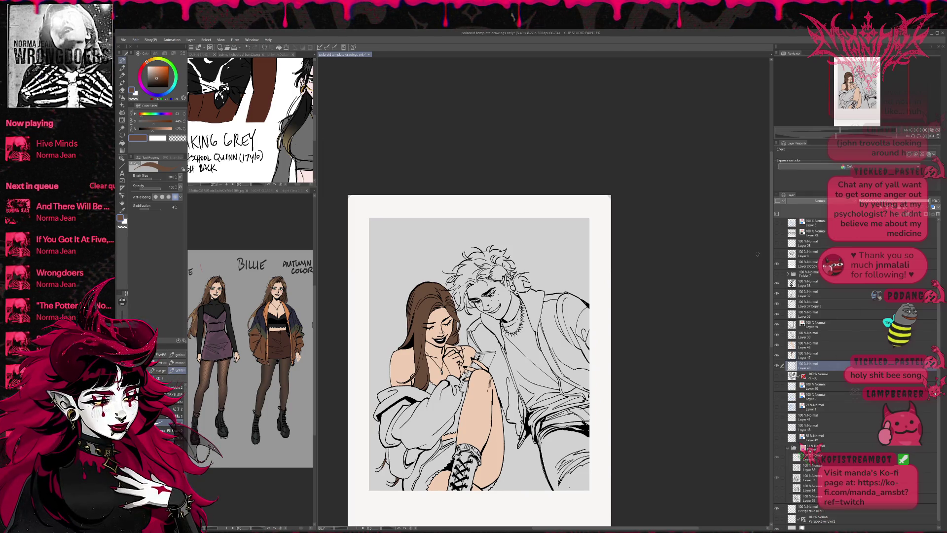
key("g")
key("ctrl+Tab")
left_click(219, 348, "alt")
key("ctrl+Tab")
Step: Fill the girl's shorts and the small gaps by the sleeve and top with purple
left_click(450, 453)
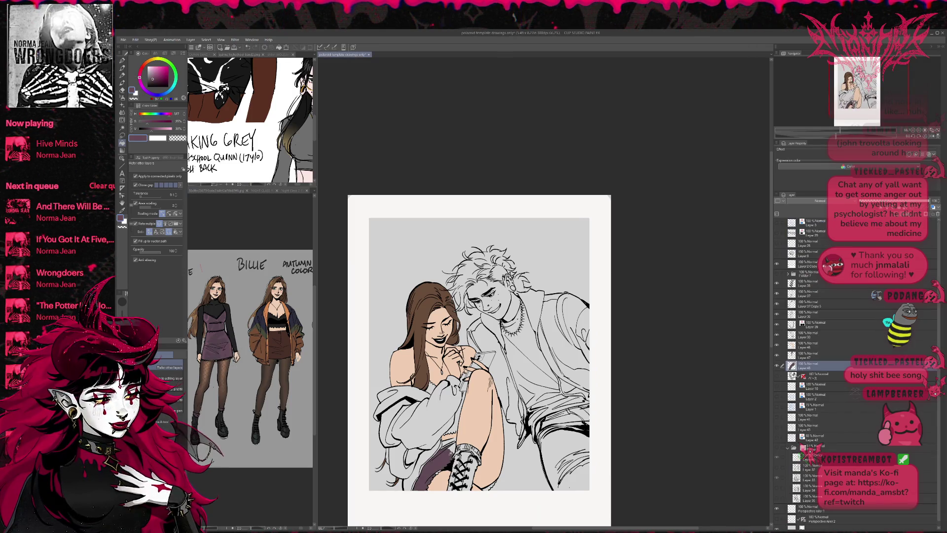
left_click(450, 441)
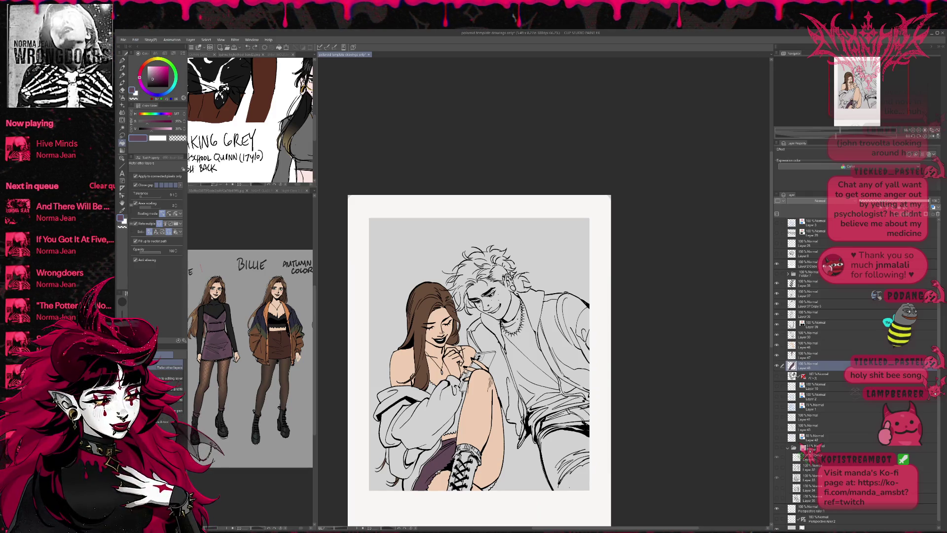
left_click(461, 402)
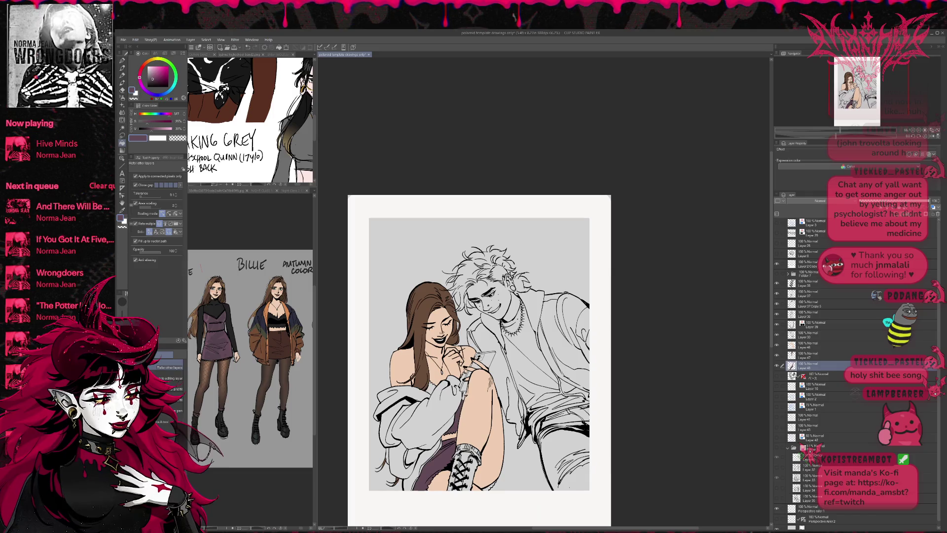
left_click(431, 388)
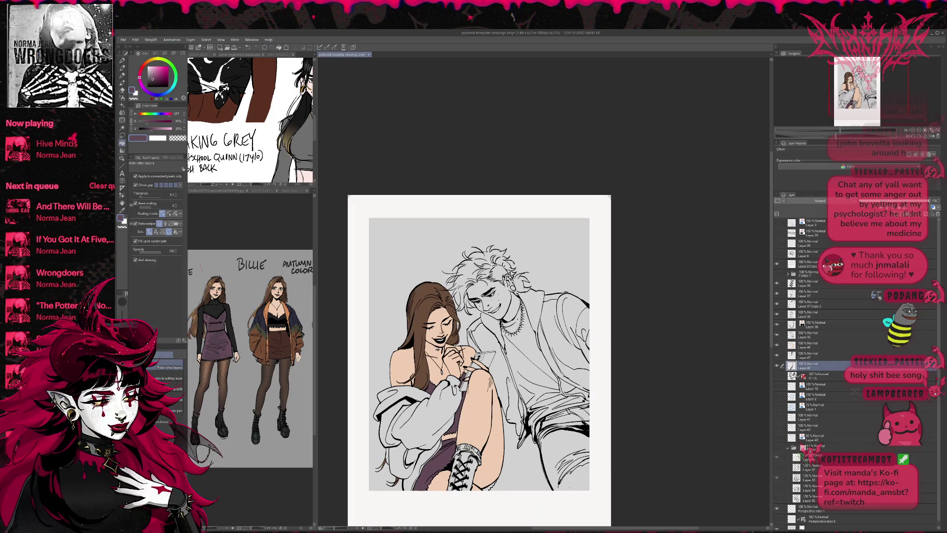
key("p")
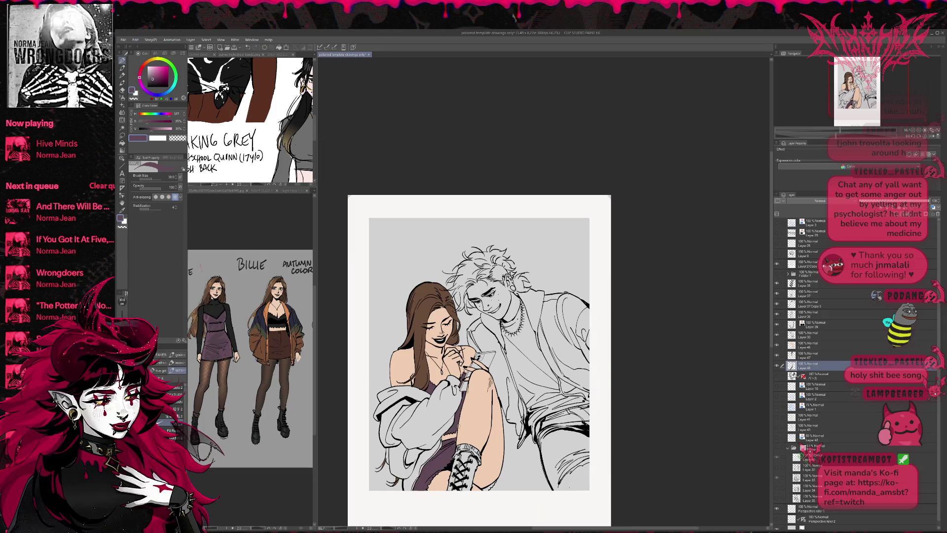
left_click_drag(483, 482, 478, 481)
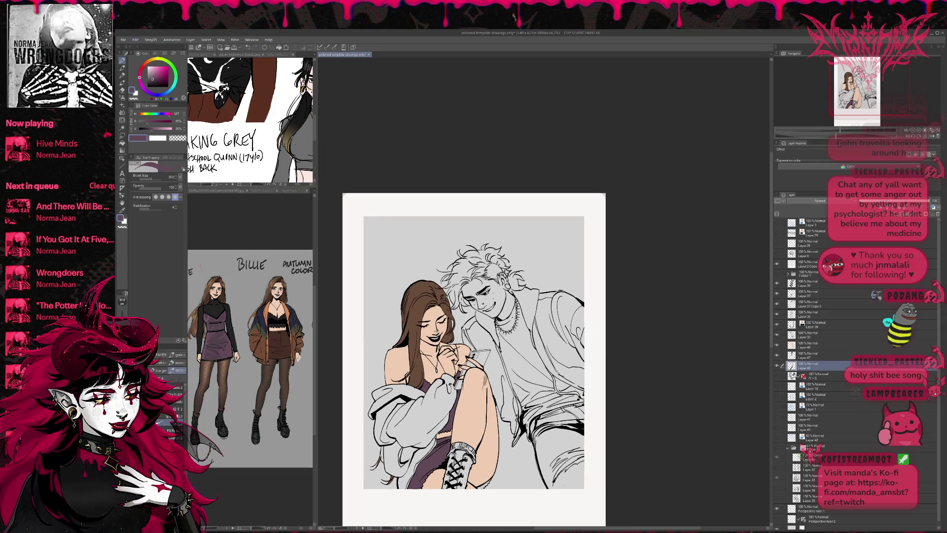
key("g")
left_click_drag(460, 384, 467, 400)
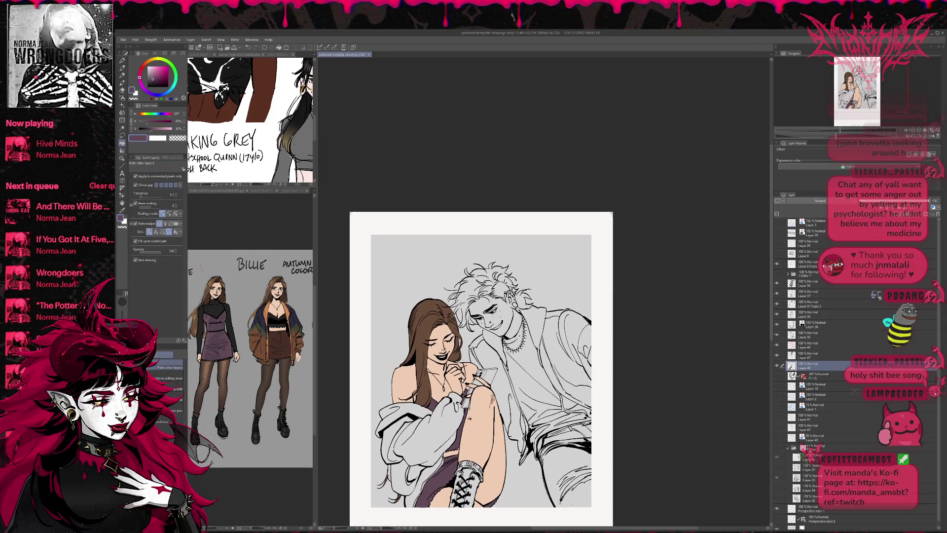
key("p")
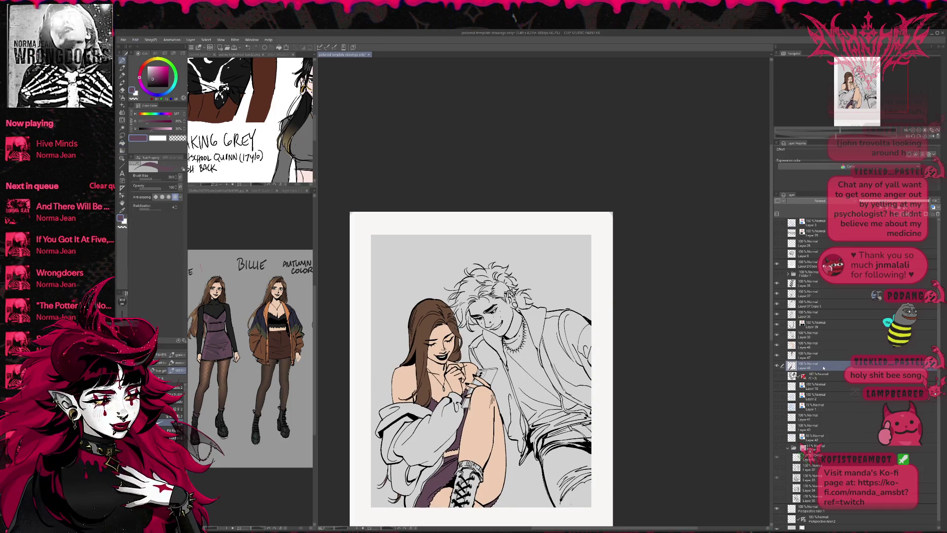
Step: Add another new layer and move it above Layer 46
key("ctrl+shift+n")
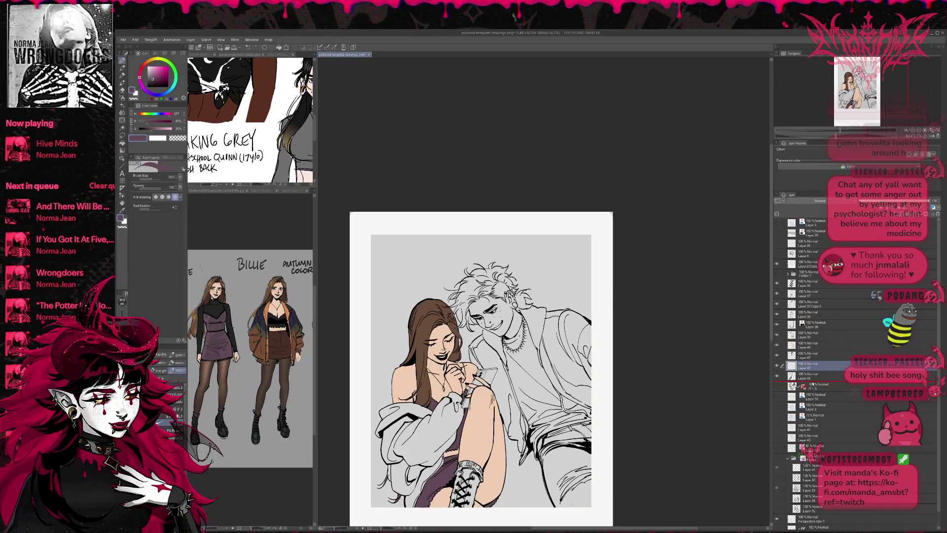
left_click(217, 306)
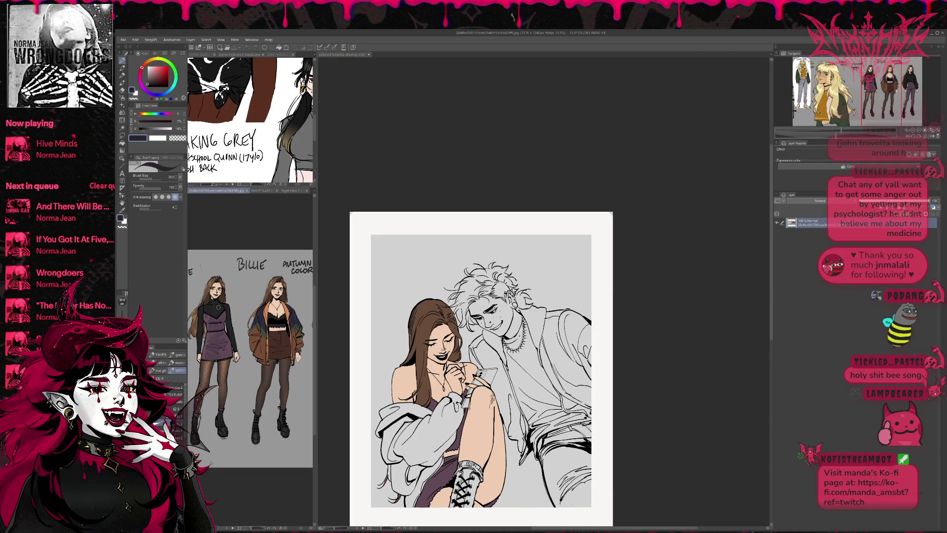
left_click(343, 55)
key("g")
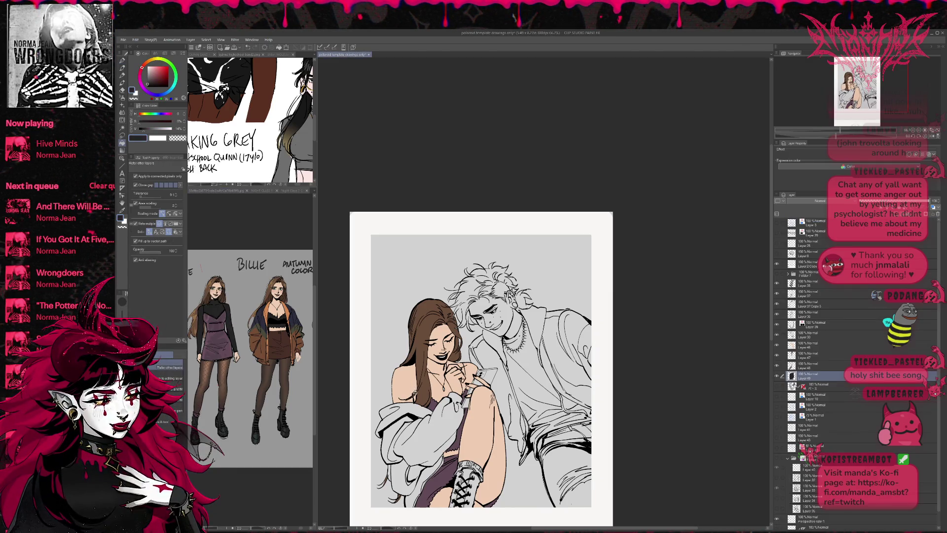
left_click_drag(817, 347, 817, 347)
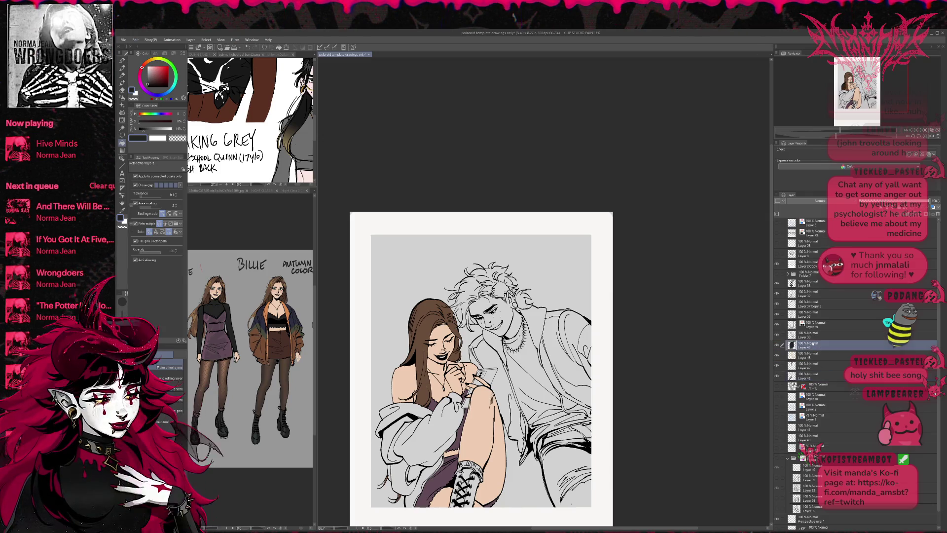
Step: Fill the turtleneck, neck, sleeves and the gap between her hands solid black
left_click(416, 394)
left_click(439, 389)
left_click(436, 369)
left_click(454, 363)
left_click(468, 375)
left_click(467, 384)
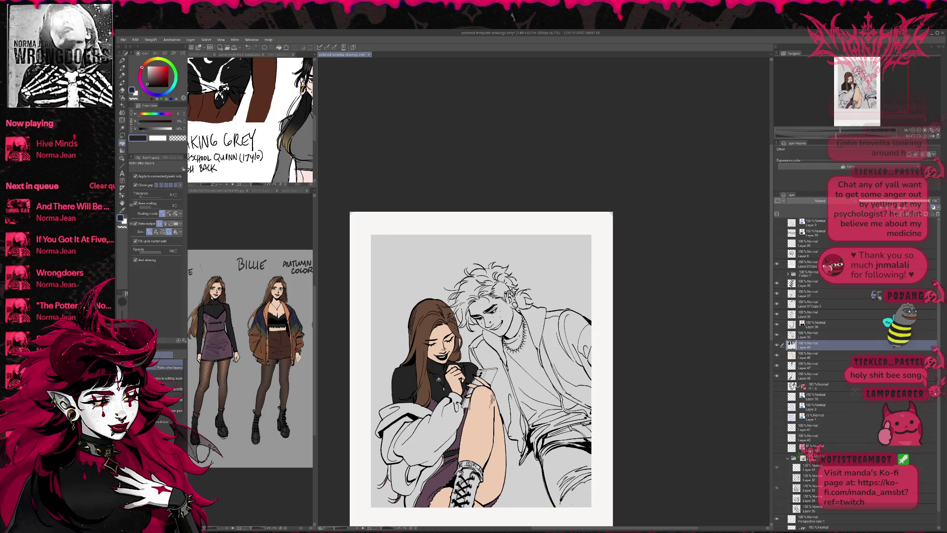
Step: Try lowering the turtleneck layer's opacity to about 70%, then undo it
key("r")
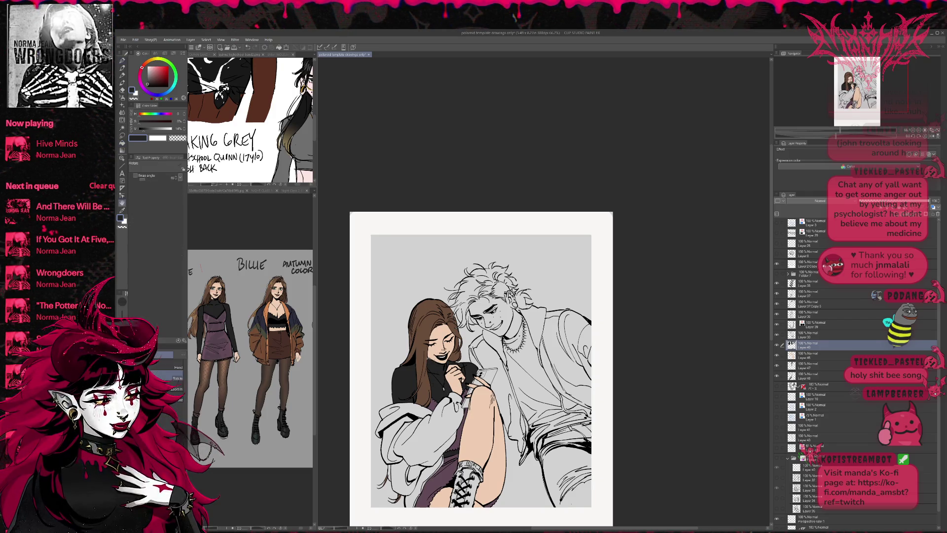
key("e")
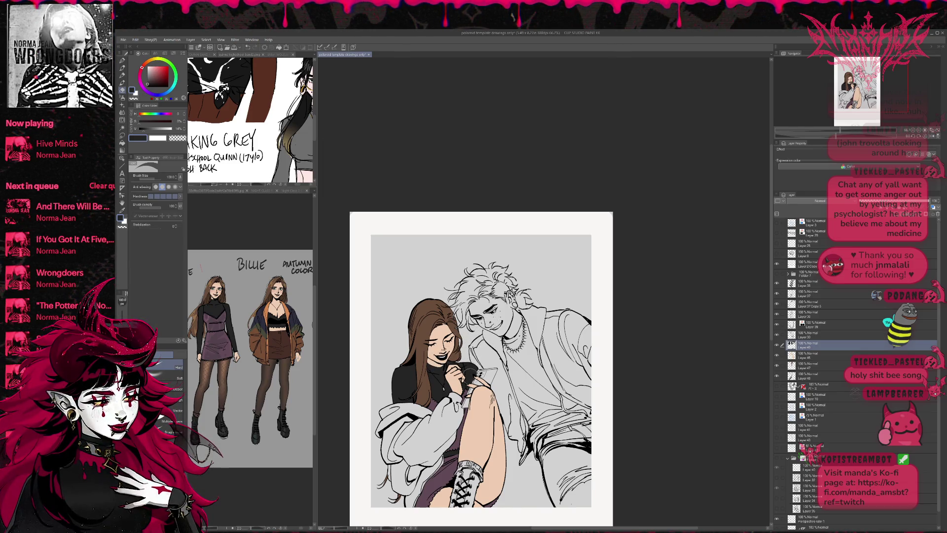
left_click_drag(930, 201, 907, 202)
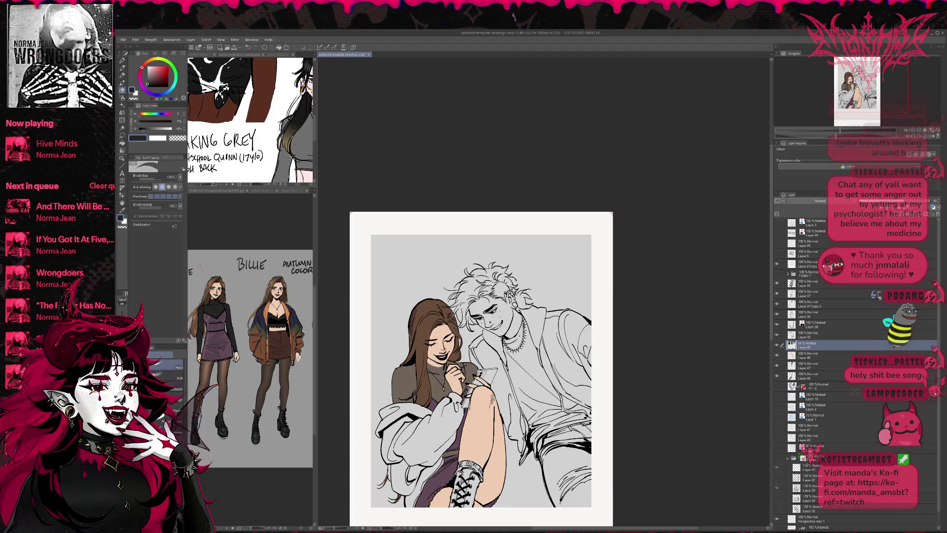
key("ctrl+z")
Step: Hide the black turtleneck layer and create the new Layer 50 with the pen selected
left_click(777, 347)
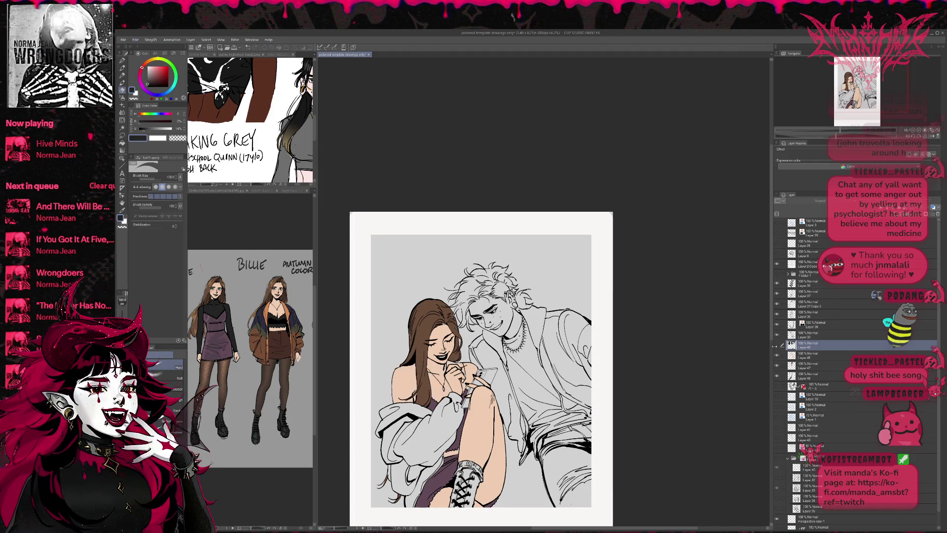
scroll(633, 382, "down", 4)
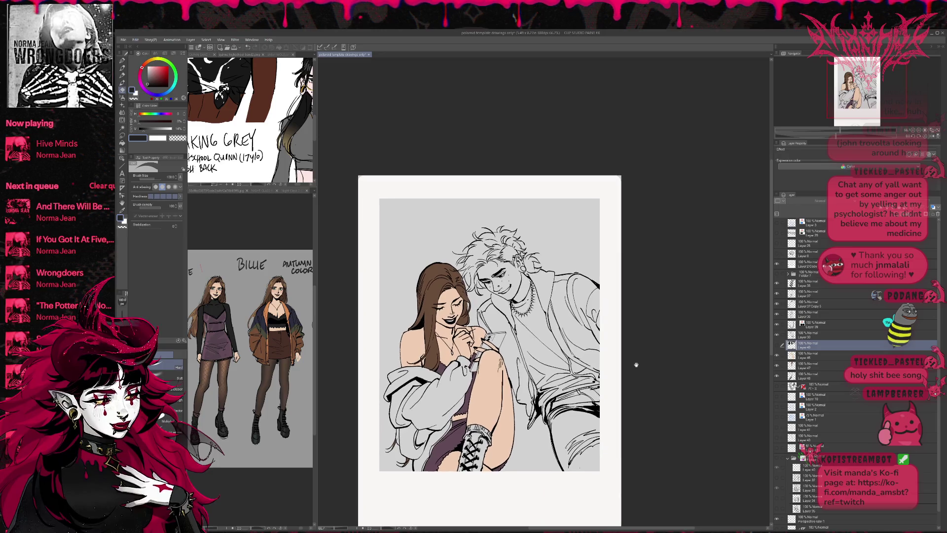
left_click_drag(636, 367, 640, 364)
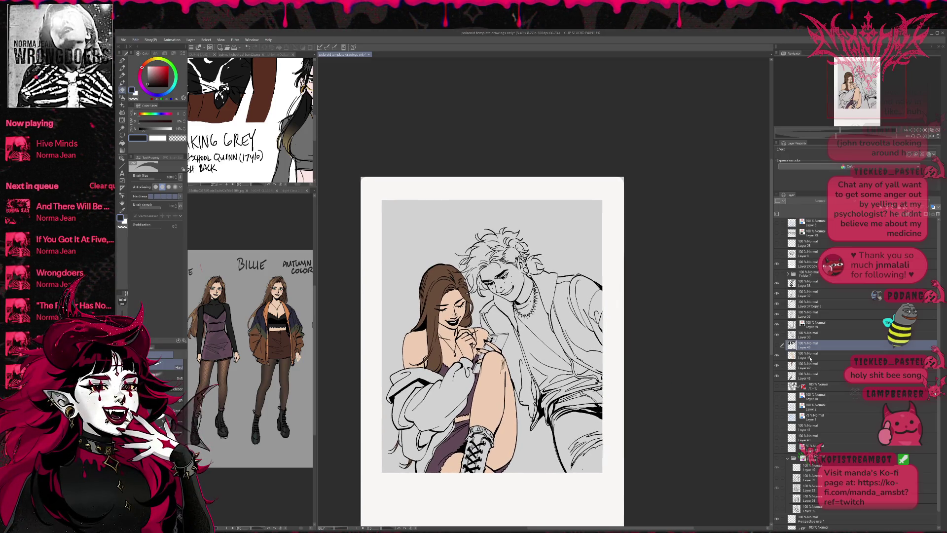
key("ctrl+shift+n")
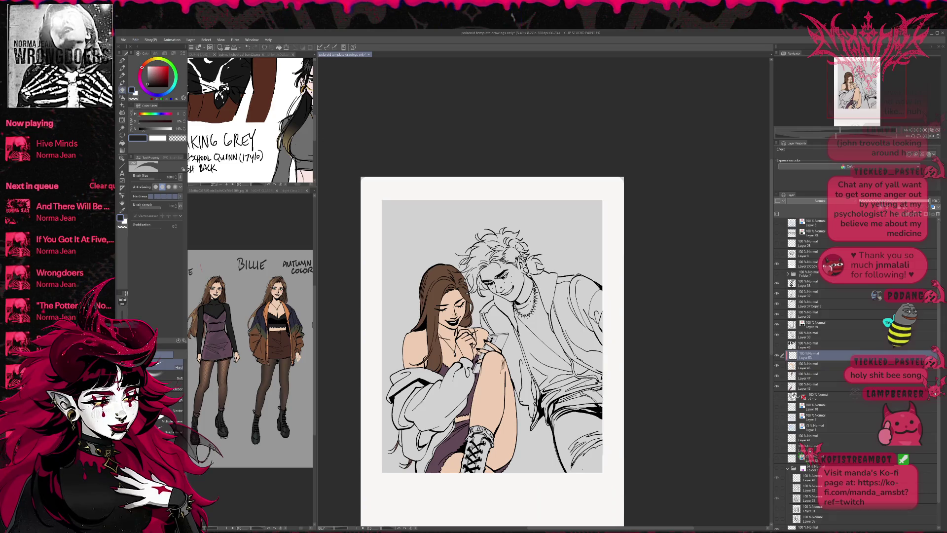
key("p")
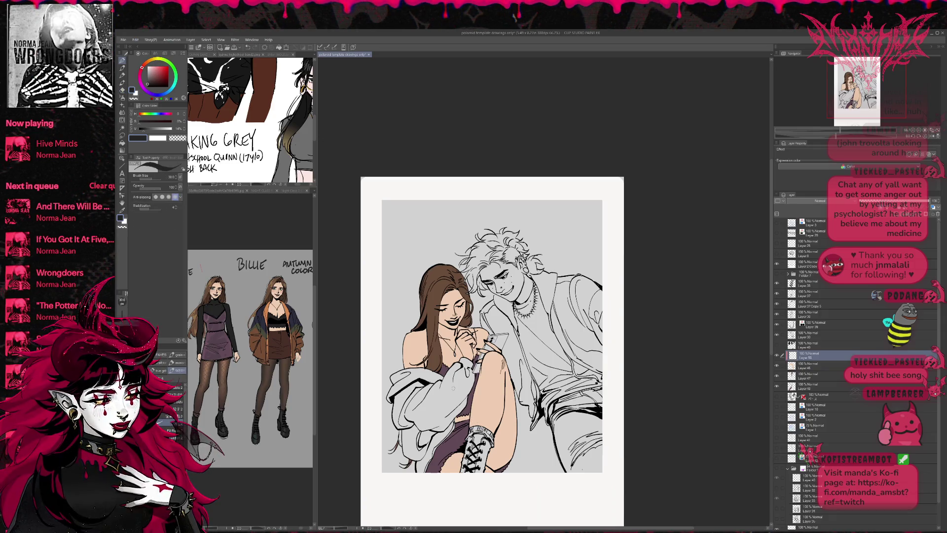
left_click(219, 370)
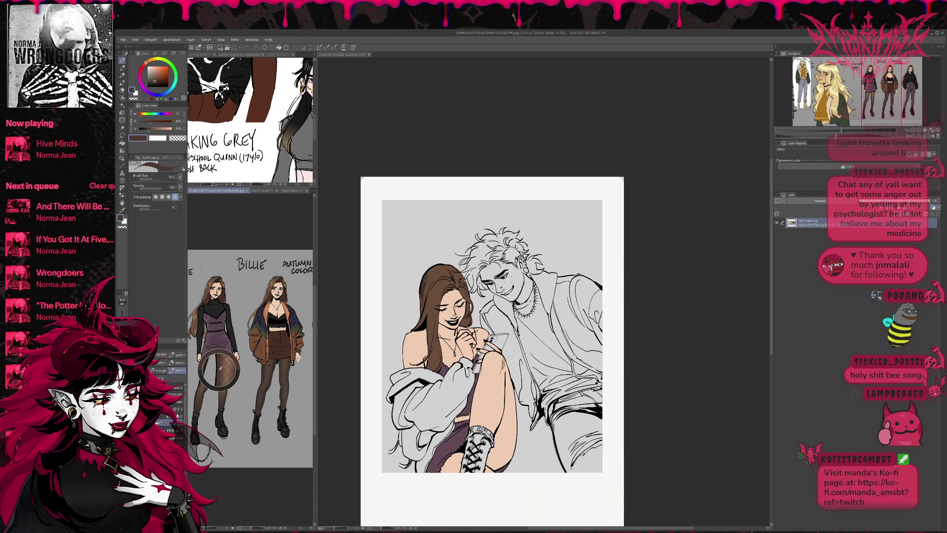
Step: Fill the girl's leg dark brown from thigh down to the boot
left_click(122, 143)
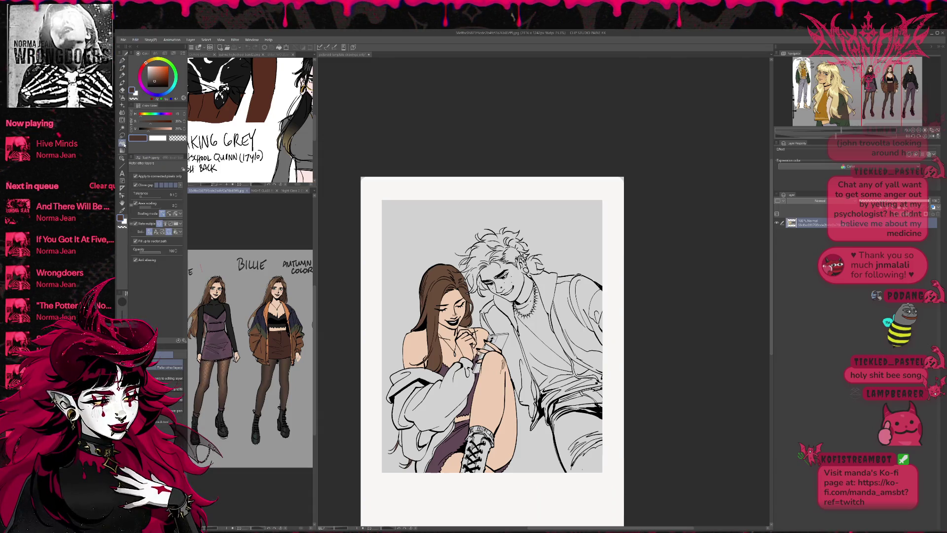
left_click(486, 390)
left_click(502, 417)
left_click(451, 463)
left_click(489, 469)
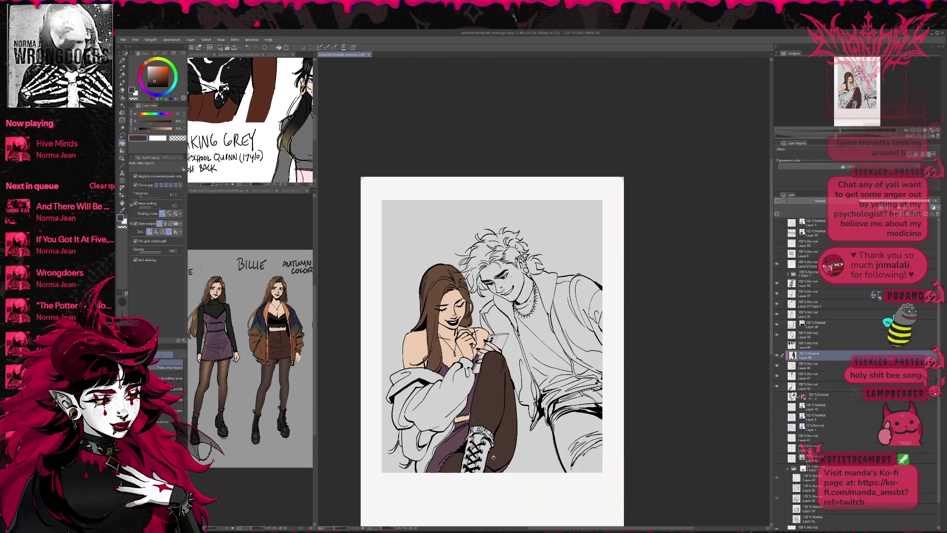
key("p")
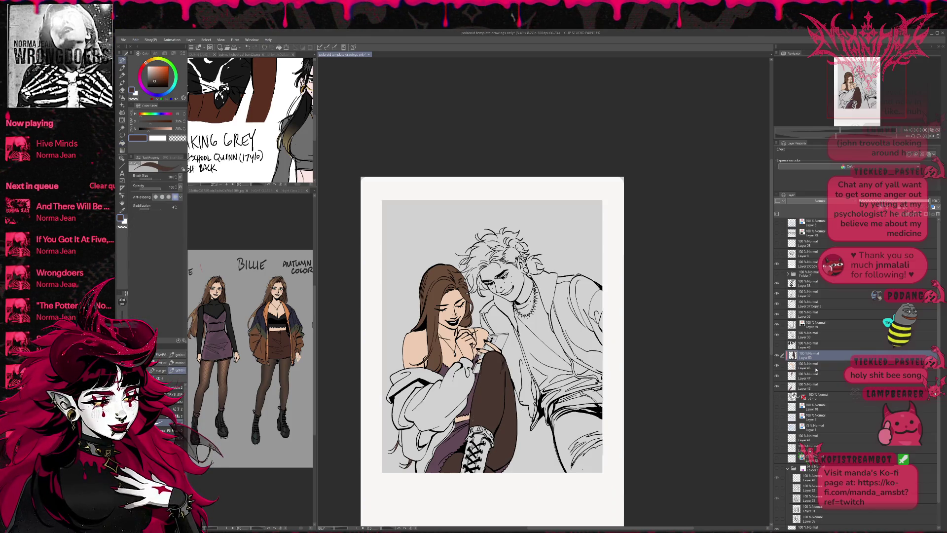
Step: Pick the peach skin tone and spray skin-tone speckles over the knee and shin on Layer 50
left_click(809, 365)
left_click(474, 344, "alt")
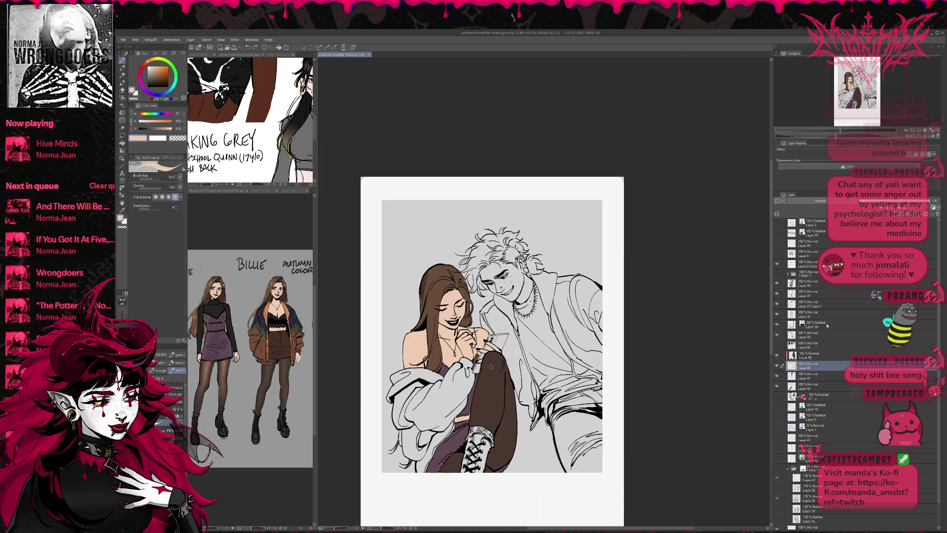
left_click(809, 355)
key("x")
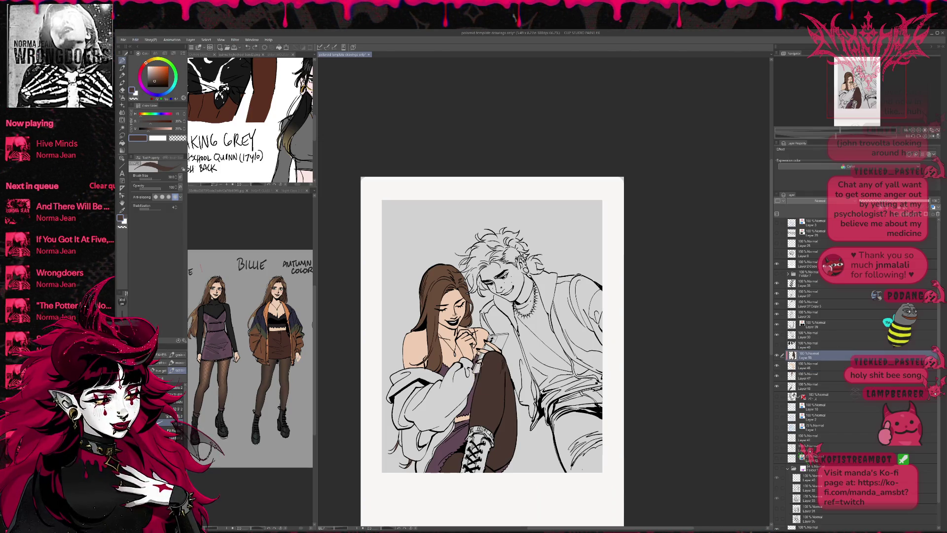
scroll(492, 330, "down", 1)
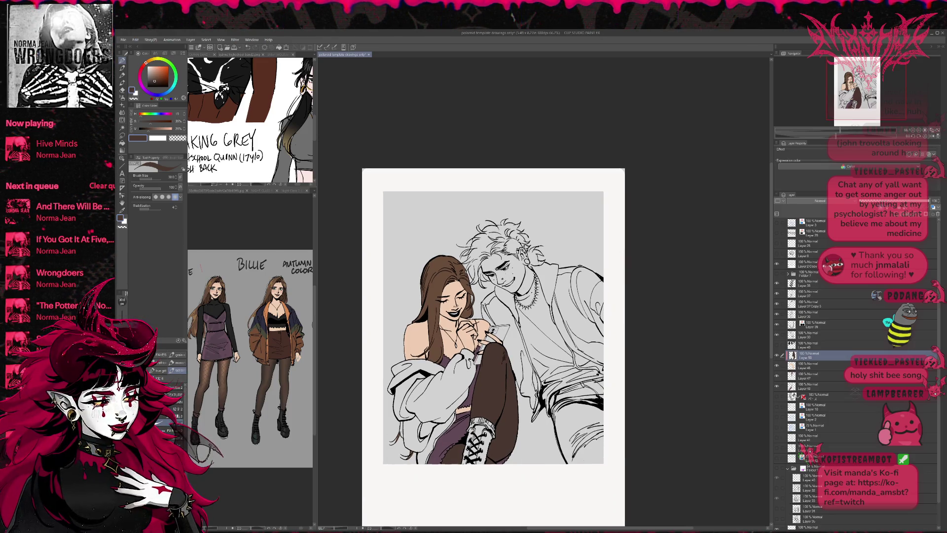
key("x")
mouse_move(490, 353)
left_mouse_down()
mouse_move(501, 379)
mouse_move(489, 394)
mouse_move(487, 375)
mouse_move(510, 390)
mouse_move(503, 451)
mouse_move(454, 459)
left_mouse_up()
key("ctrl+z")
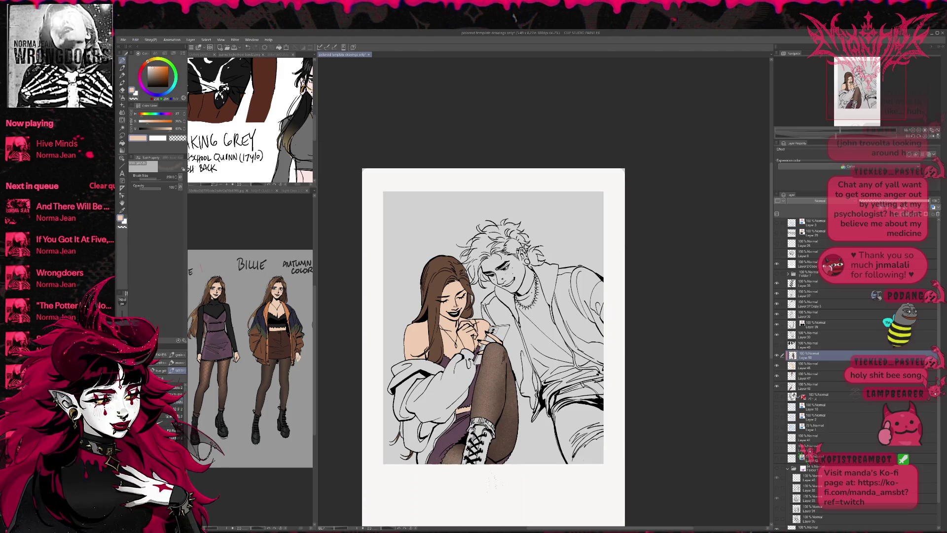
left_click_drag(493, 345, 482, 412)
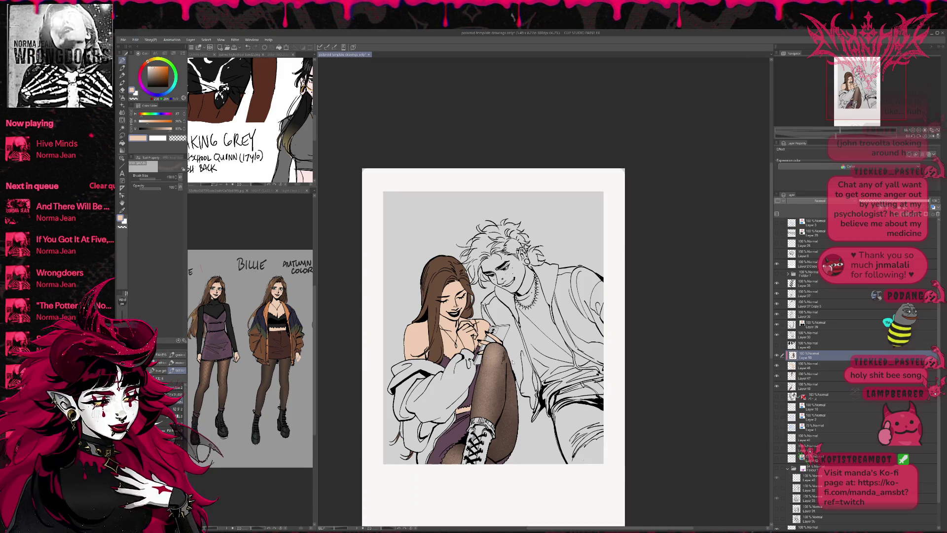
key("ctrl+z")
key("ctrl+y")
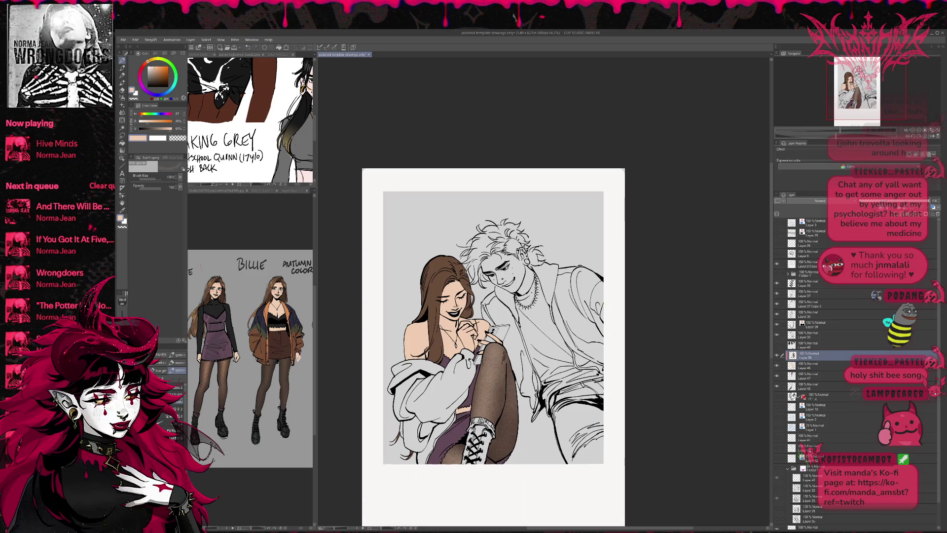
Step: Sample the dark tights brown from the reference and add faint shading on the knee
left_click(217, 399)
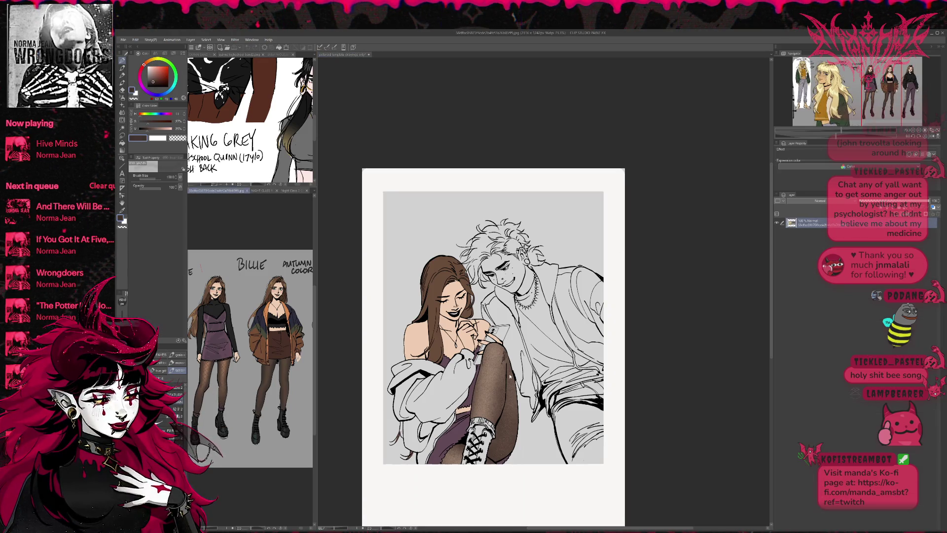
left_click_drag(500, 347, 500, 367)
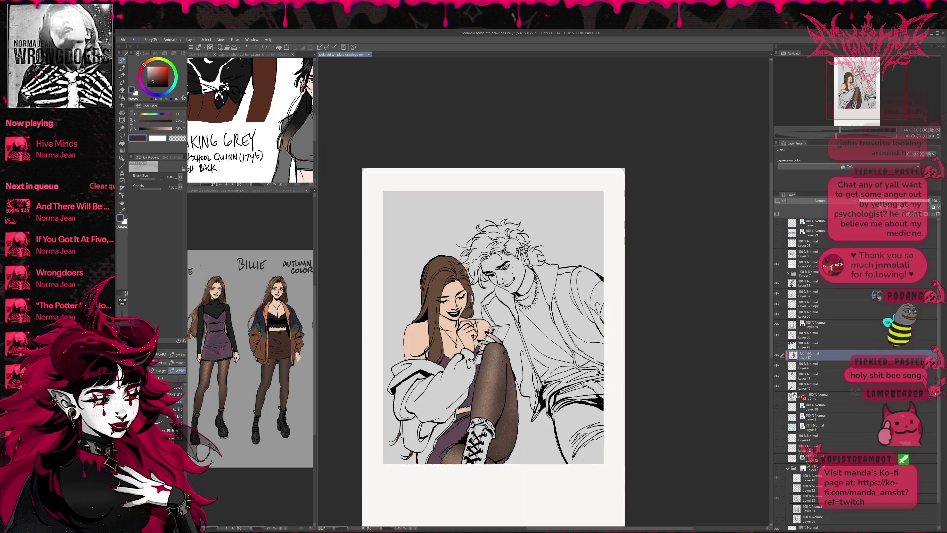
left_click_drag(493, 321, 494, 326)
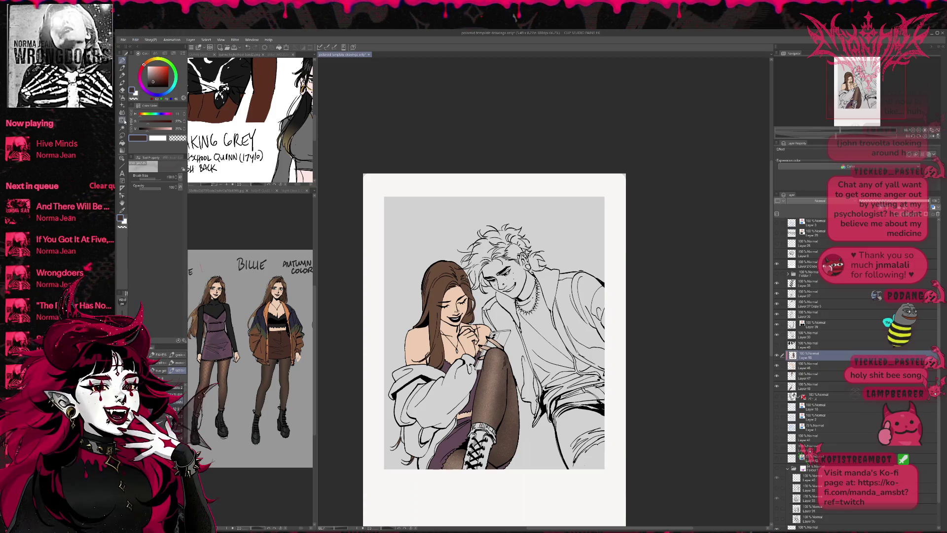
Step: Choose the black fishnet mesh brush and add a new layer for the fishnet
key("j")
key("b")
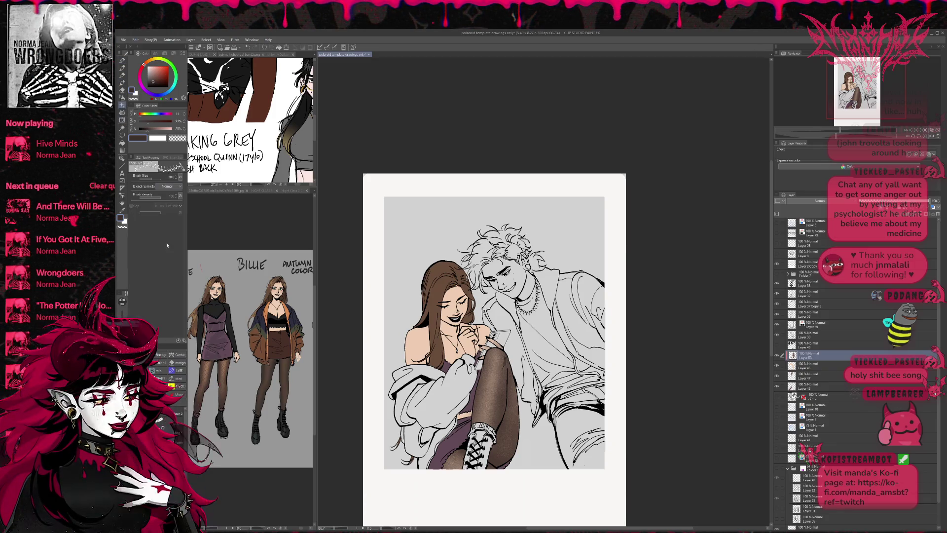
left_click(181, 354)
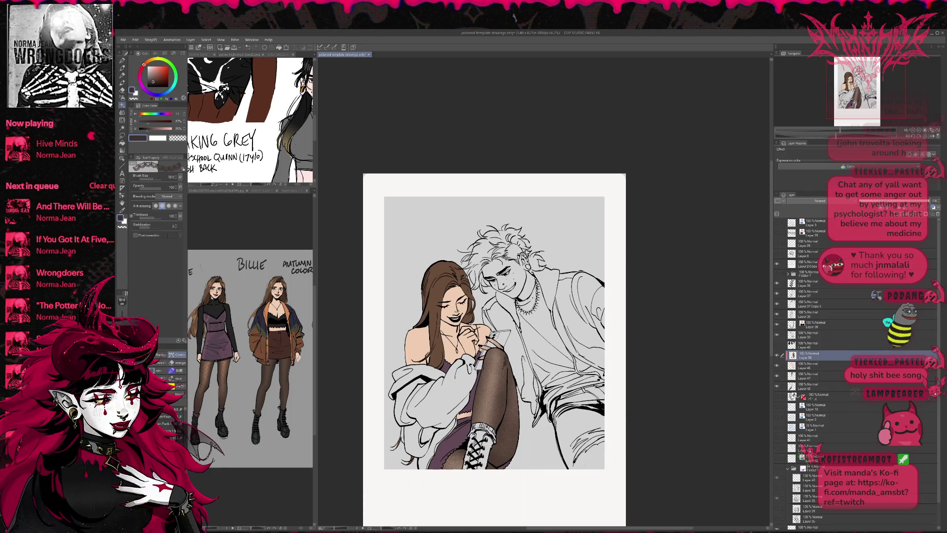
key("b")
key("x")
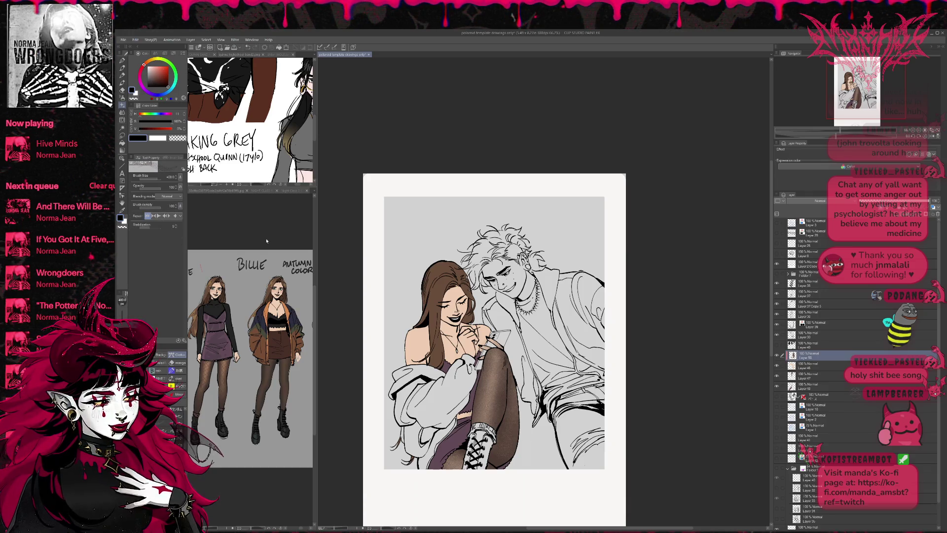
key("ctrl+shift+n")
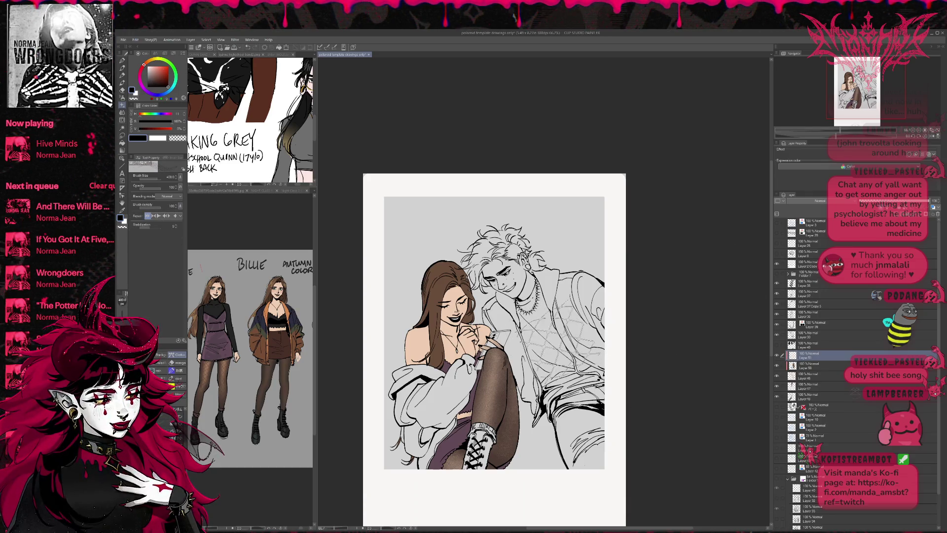
Step: Paint fishnet mesh over the thigh and whole leg, enlarging the brush to 400 then 600
left_click_drag(493, 362, 498, 409)
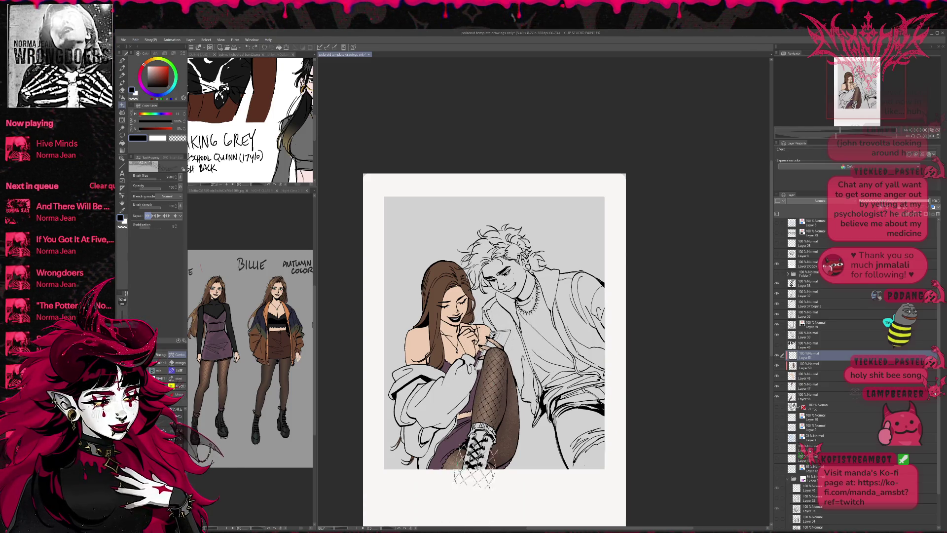
key("bracketright")
key("bracketright")
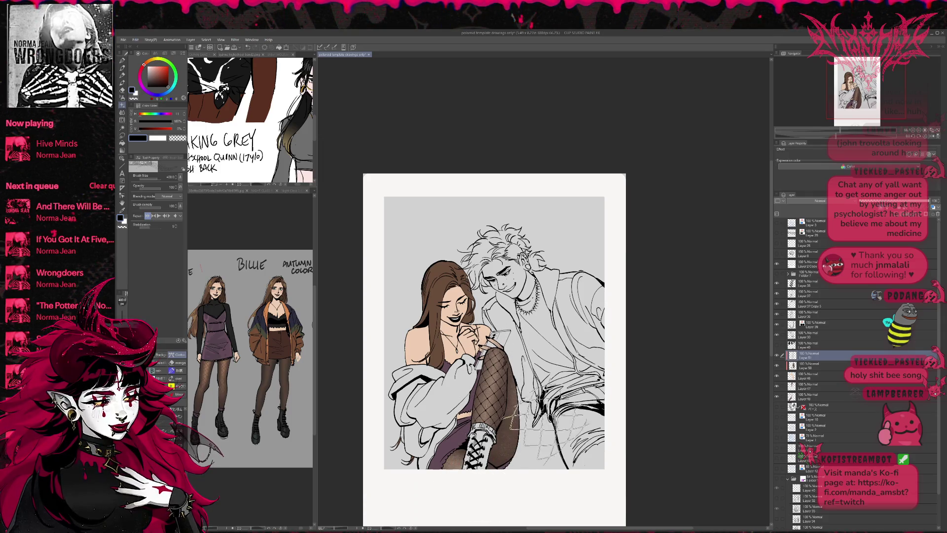
left_click_drag(501, 345, 493, 409)
key("bracketleft")
key("bracketleft")
key("bracketleft")
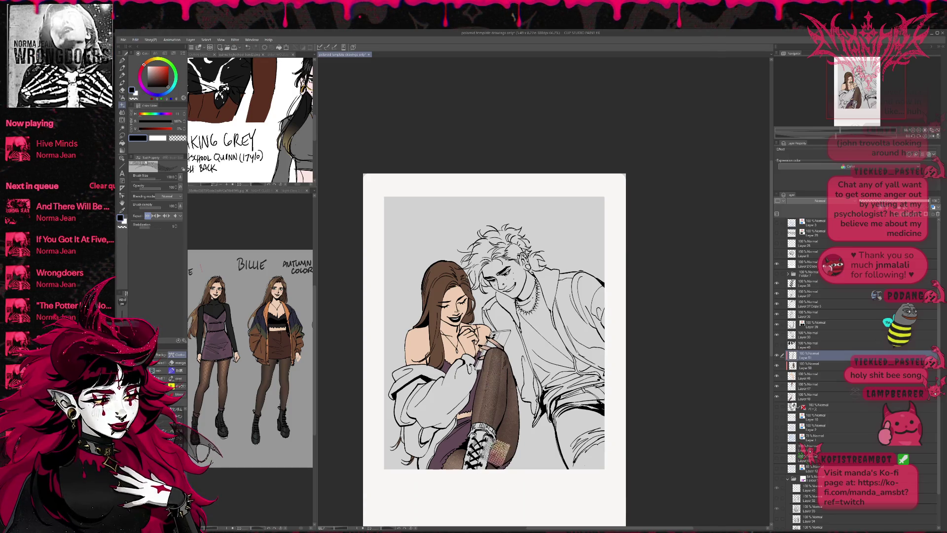
key("bracketright")
key("bracketright")
key("bracketright")
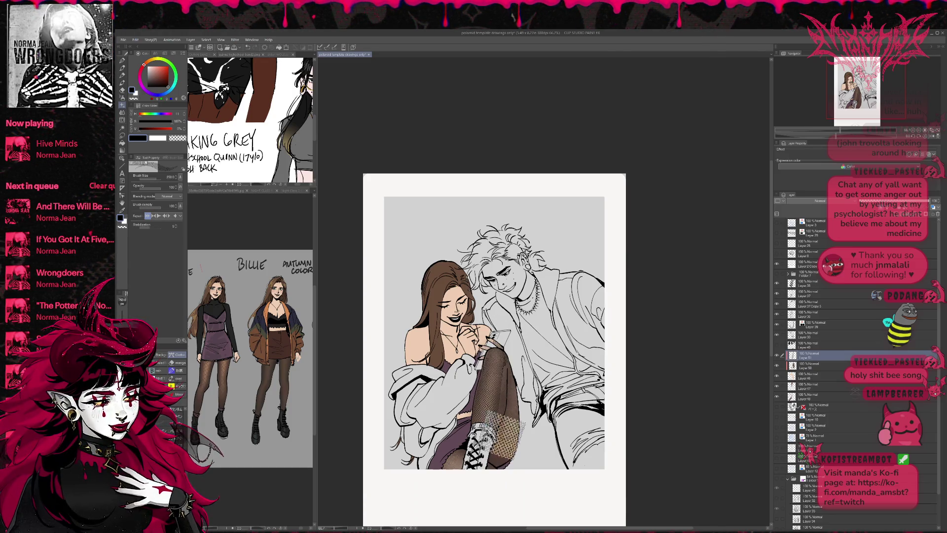
left_click_drag(490, 369, 446, 476)
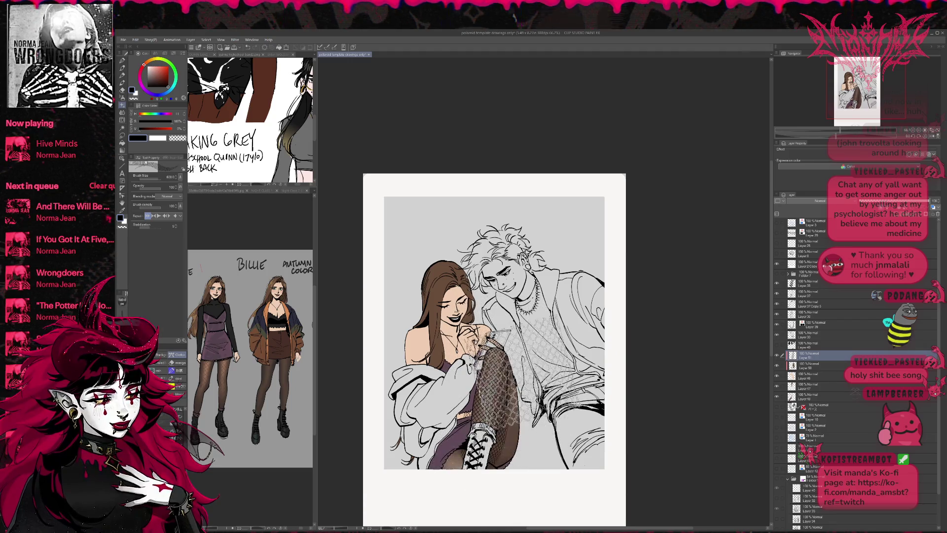
key("bracketright")
key("bracketright")
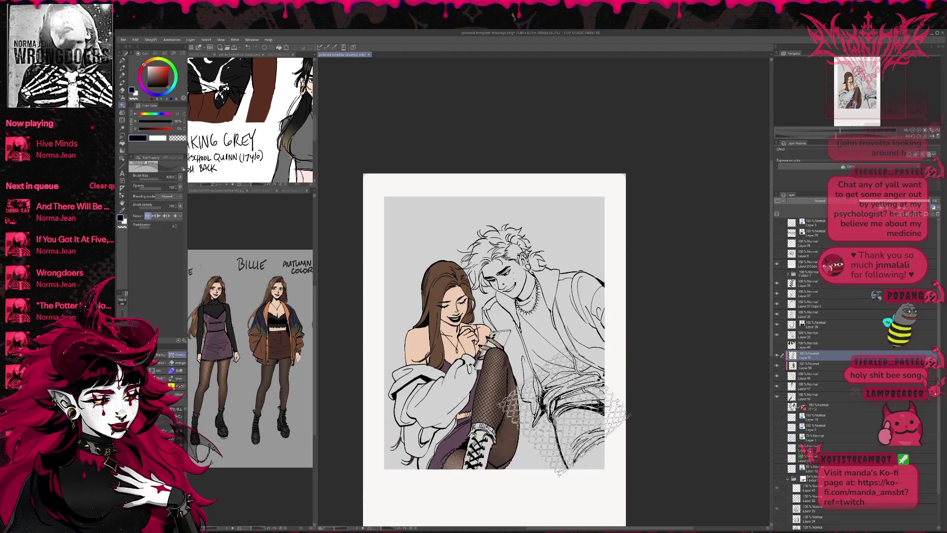
left_click_drag(499, 437, 508, 414)
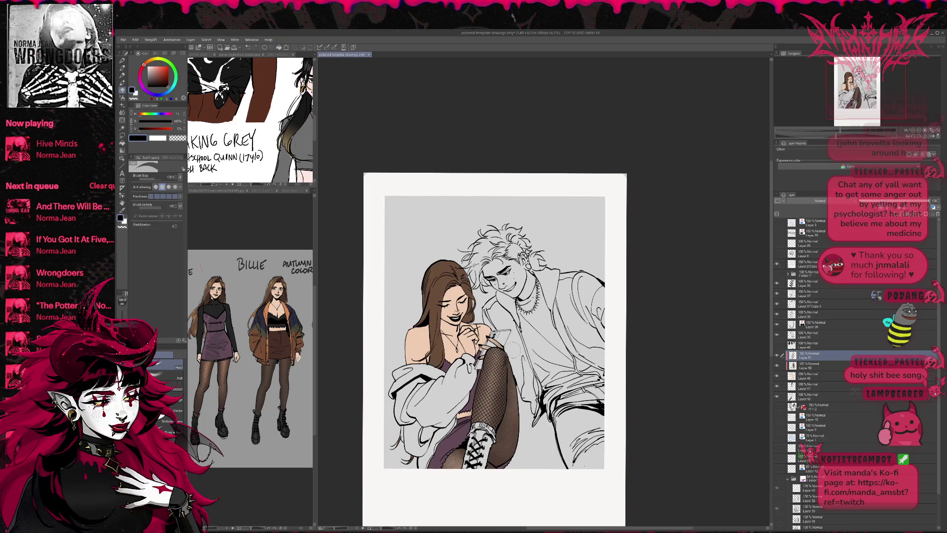
Step: Add a new layer above Layer 50 and paint a second fishnet pass over the leg
key("alt+bracketleft")
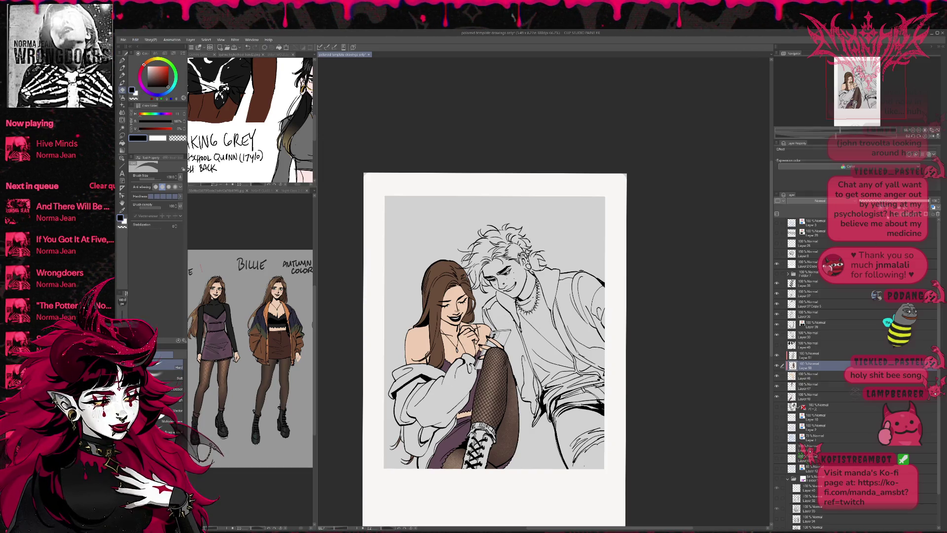
key("ctrl+shift+n")
key("b")
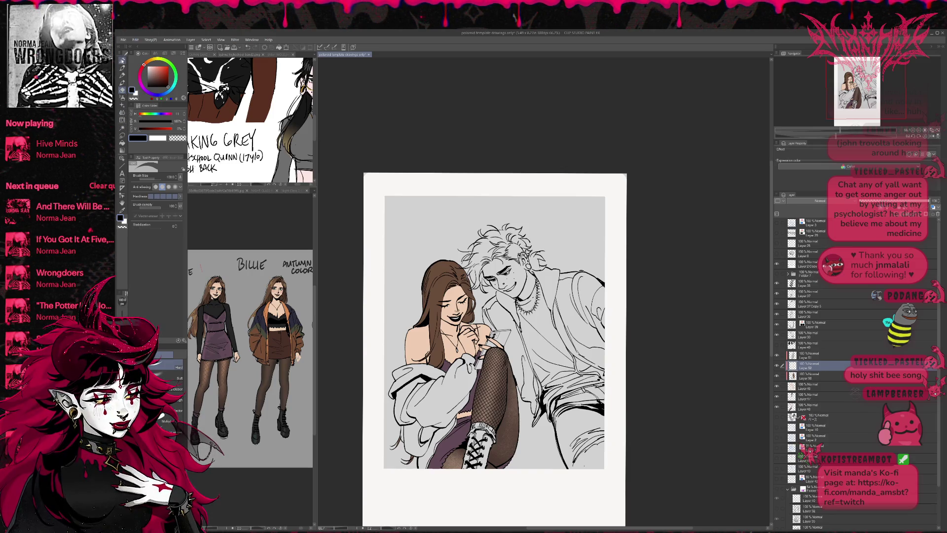
key("b")
mouse_move(468, 345)
left_mouse_down()
mouse_move(493, 395)
mouse_move(543, 424)
left_mouse_up()
mouse_move(511, 395)
left_mouse_down()
mouse_move(587, 468)
mouse_move(605, 350)
mouse_move(501, 454)
mouse_move(496, 414)
mouse_move(516, 311)
mouse_move(483, 468)
mouse_move(528, 326)
mouse_move(641, 444)
mouse_move(493, 434)
mouse_move(453, 499)
mouse_move(514, 392)
mouse_move(496, 486)
mouse_move(538, 451)
mouse_move(502, 454)
mouse_move(514, 397)
mouse_move(493, 474)
mouse_move(515, 385)
mouse_move(488, 483)
mouse_move(493, 375)
mouse_move(503, 419)
mouse_move(496, 493)
mouse_move(508, 380)
mouse_move(497, 498)
mouse_move(526, 335)
mouse_move(567, 310)
mouse_move(621, 380)
mouse_move(636, 365)
left_mouse_up()
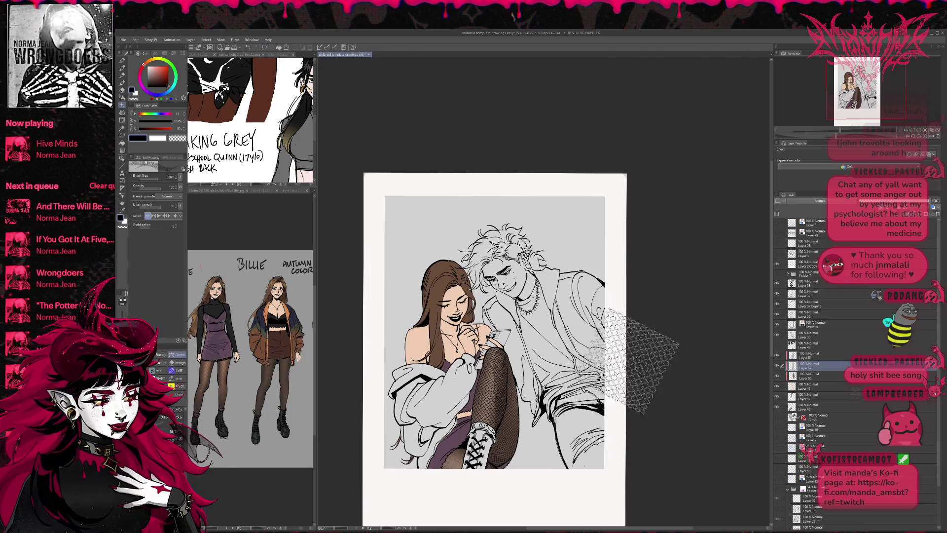
Step: Erase part of the fishnet mesh over the knee
key("e")
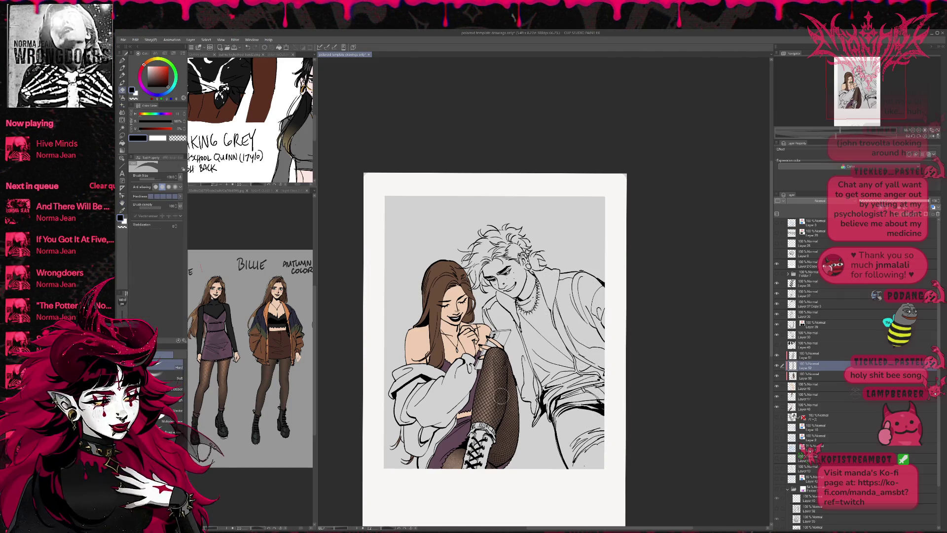
mouse_move(500, 397)
left_mouse_down()
mouse_move(502, 356)
mouse_move(492, 375)
left_mouse_up()
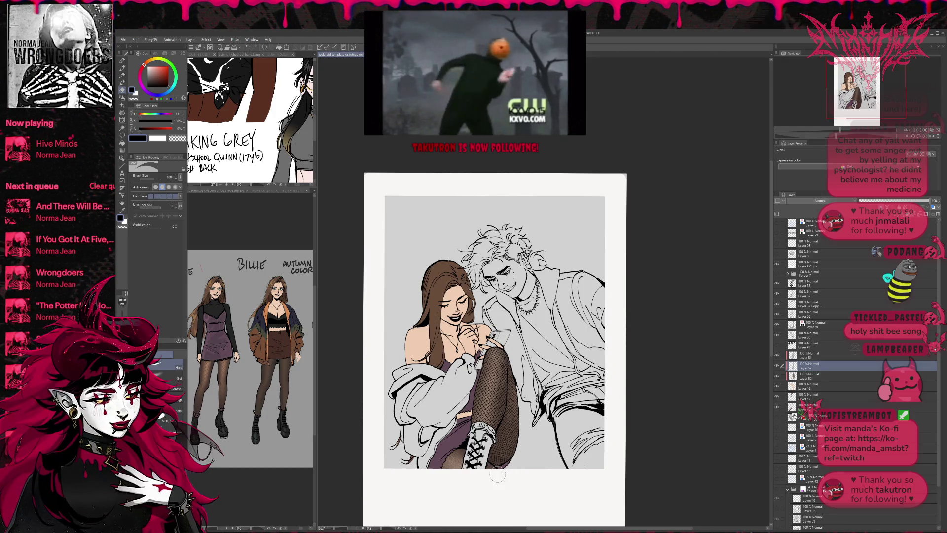
left_click(122, 120)
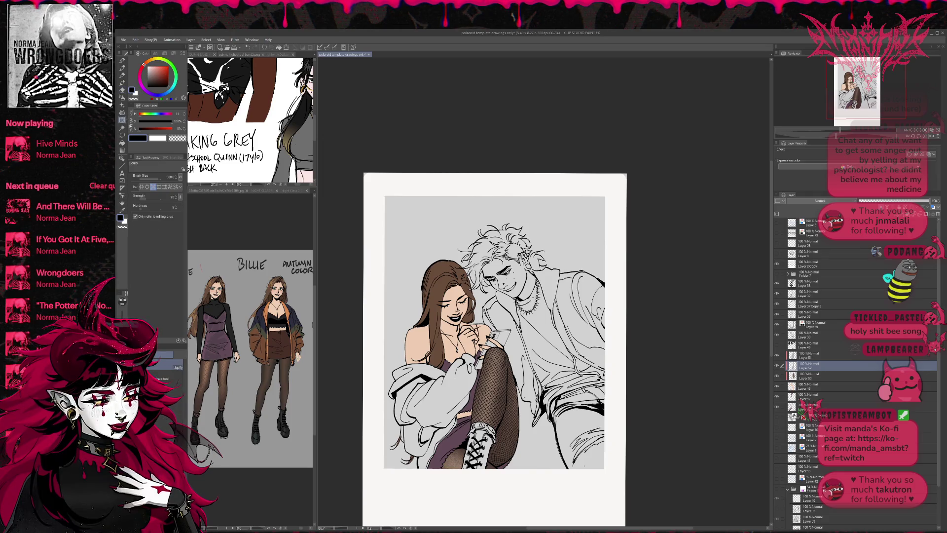
Step: Push-warp the fishnet with Liquify so it follows the leg and boot
left_click(149, 187)
mouse_move(513, 435)
left_mouse_down()
mouse_move(508, 409)
mouse_move(478, 395)
mouse_move(508, 419)
mouse_move(503, 439)
mouse_move(507, 416)
mouse_move(502, 451)
left_mouse_up()
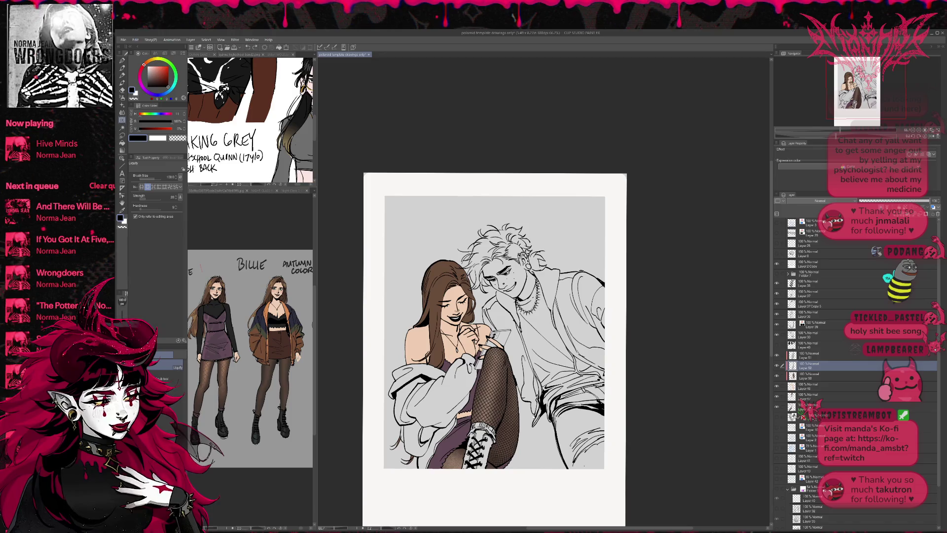
left_click(156, 187)
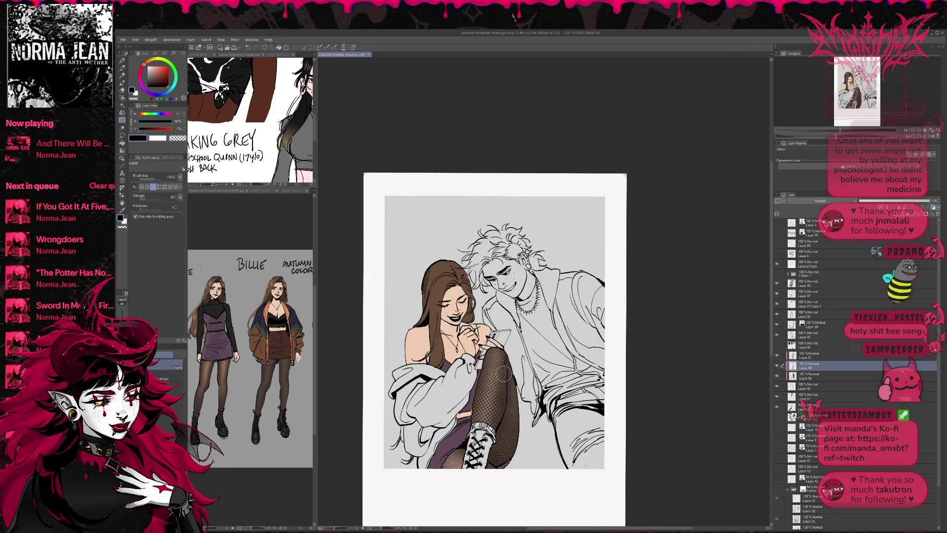
left_click(797, 357)
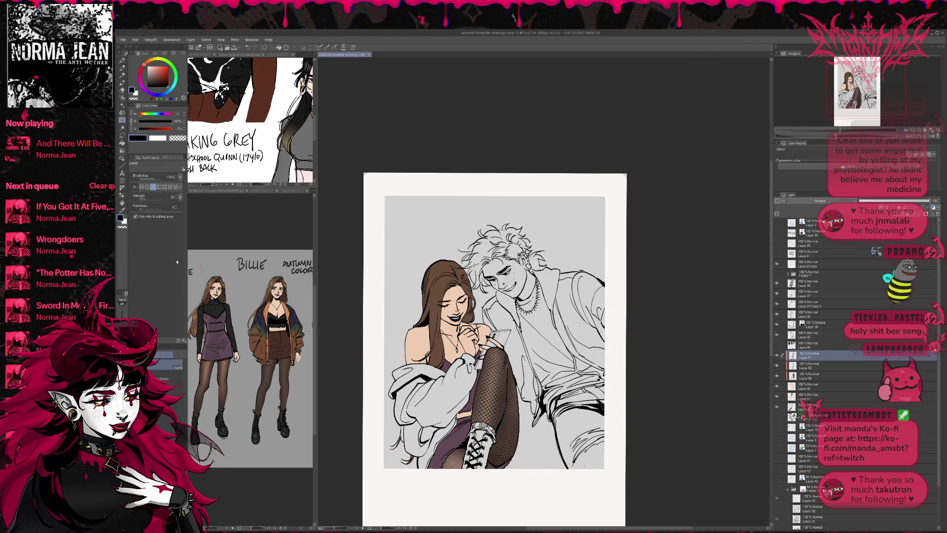
left_click(142, 187)
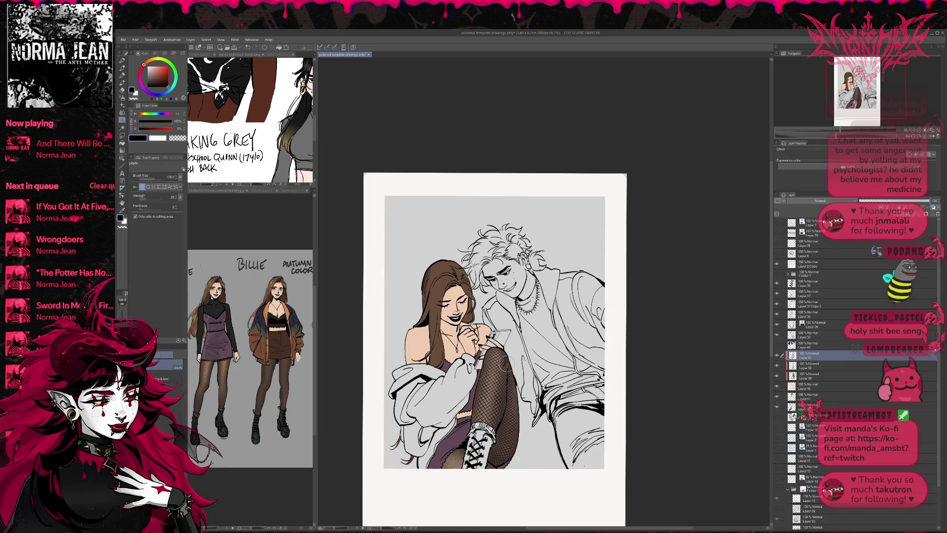
Step: On Layer 50, paint extra fishnet over the boot and the purple area beside it
left_click(812, 375)
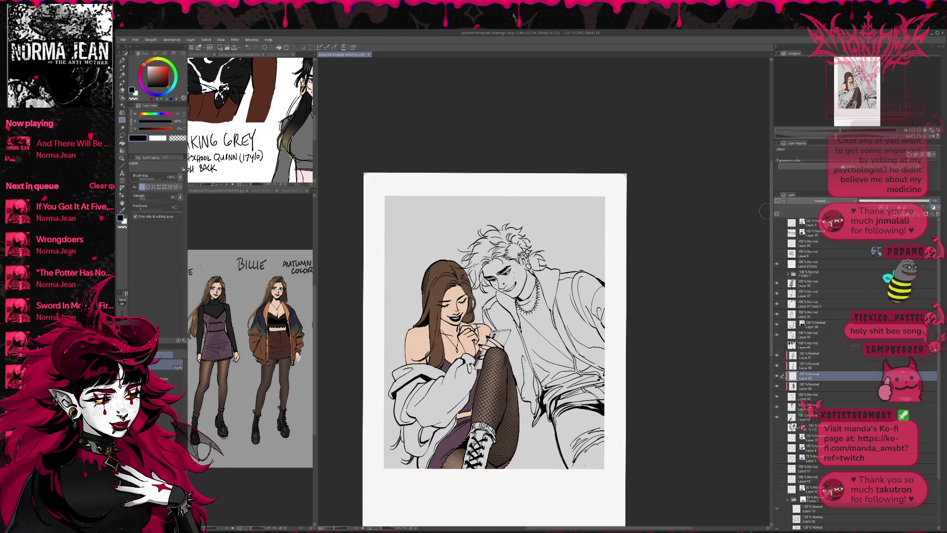
key("p")
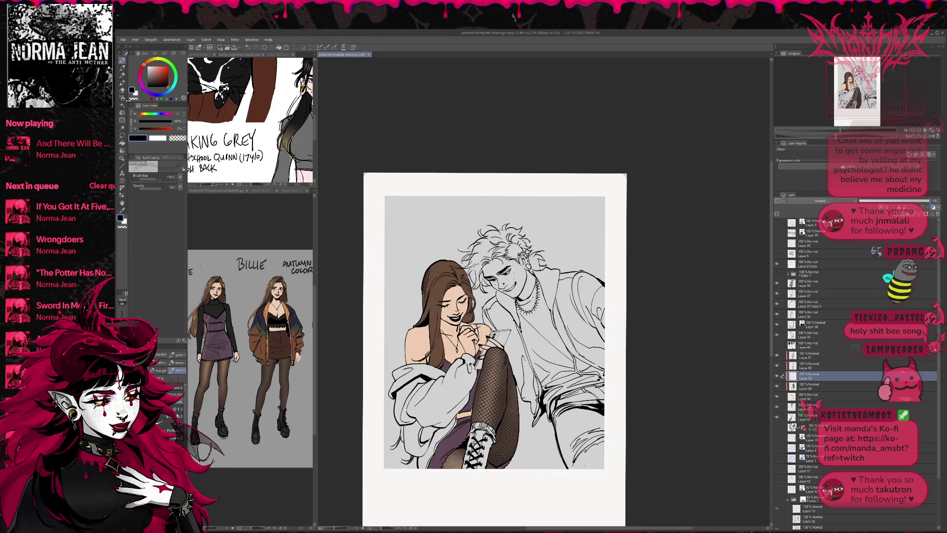
left_click(122, 105)
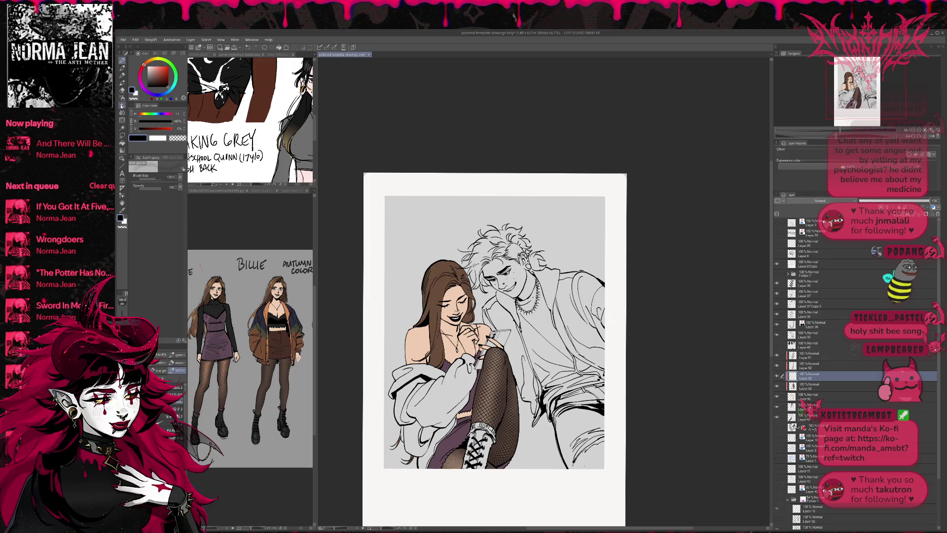
mouse_move(444, 473)
left_mouse_down()
mouse_move(474, 493)
mouse_move(518, 483)
mouse_move(503, 409)
left_mouse_up()
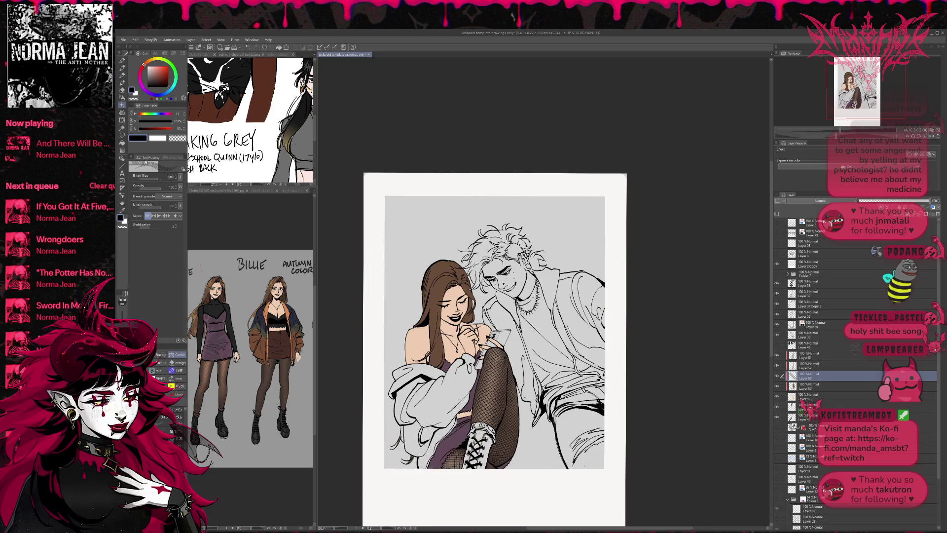
left_click_drag(437, 446, 449, 456)
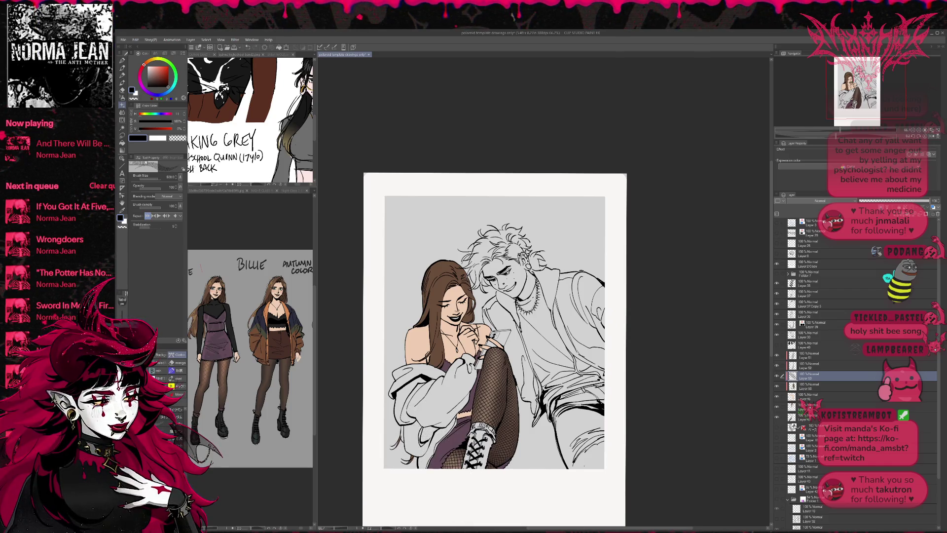
left_click(123, 120)
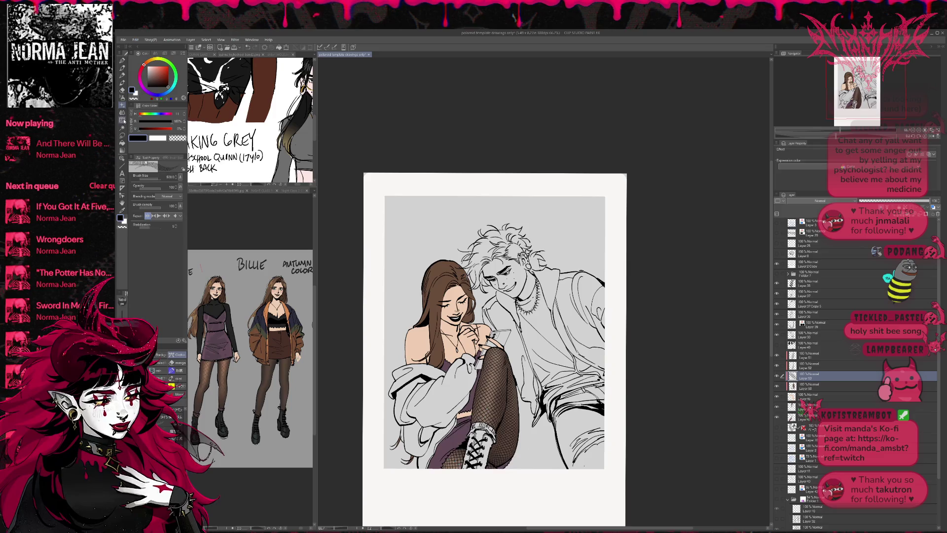
left_click(155, 187)
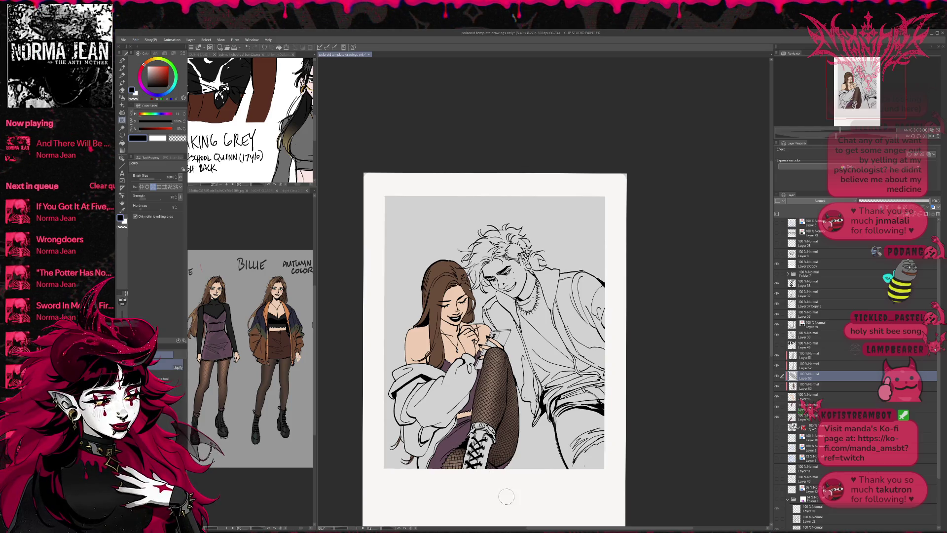
key("e")
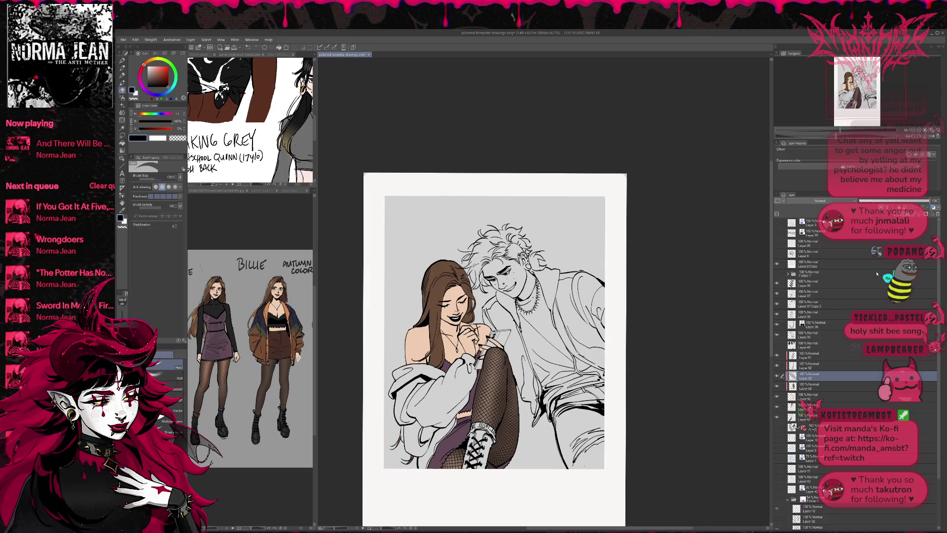
Step: Merge the fishnet layers into one and set it back to 100% opacity
left_click(824, 355, "shift")
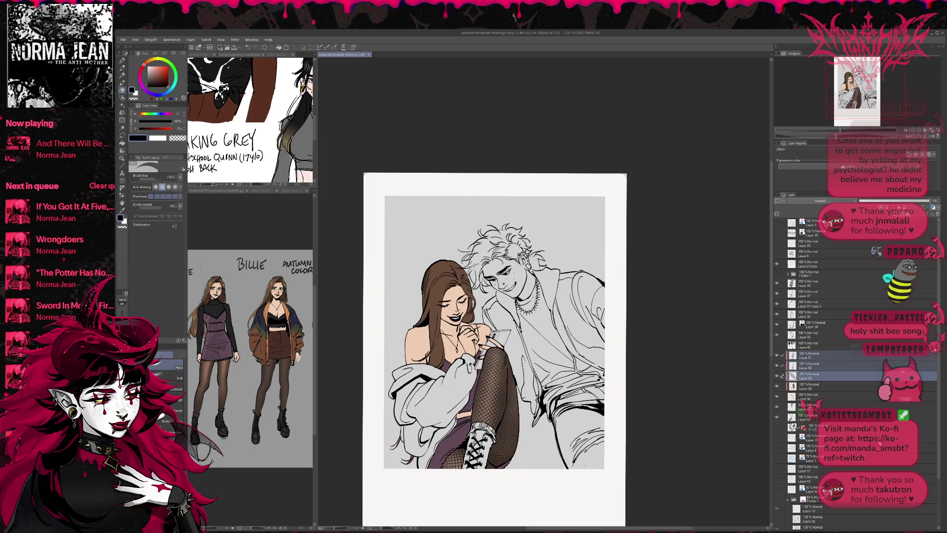
key("shift+alt+e")
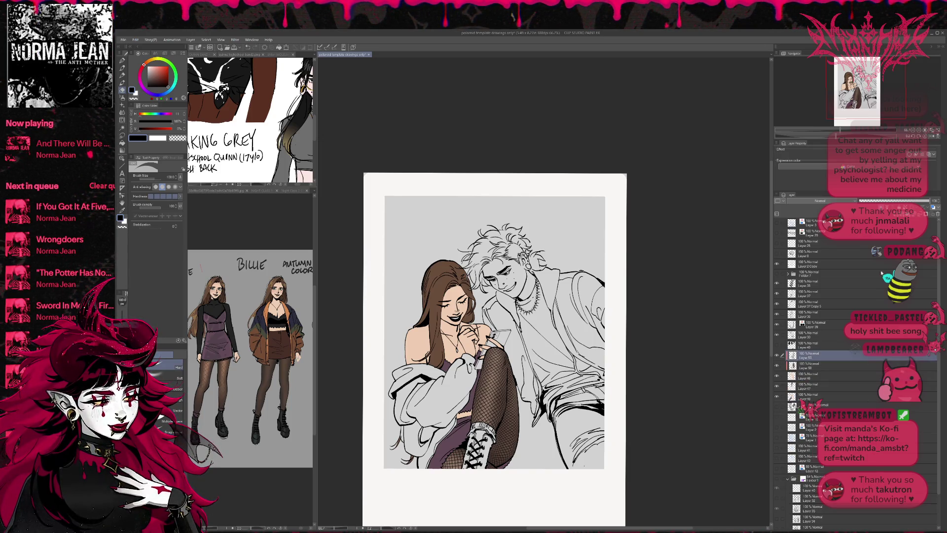
left_click_drag(932, 201, 887, 201)
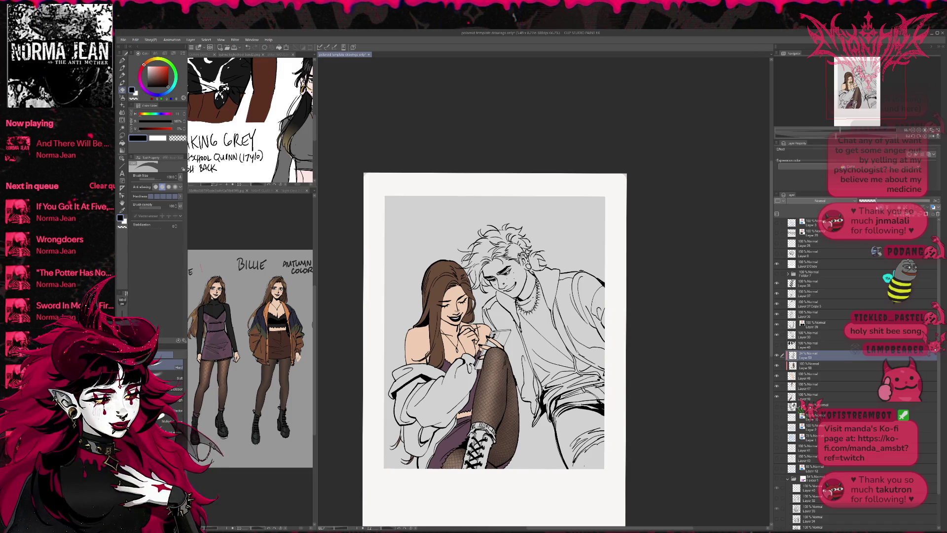
left_click_drag(877, 201, 932, 202)
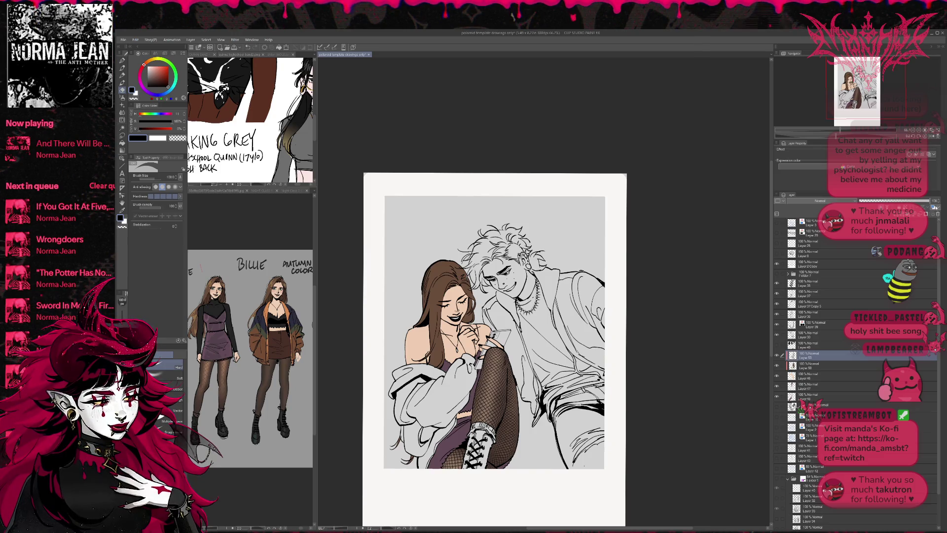
Step: Add a layer mask to the fishnet layer and set the brush colour to transparent
left_click(931, 214)
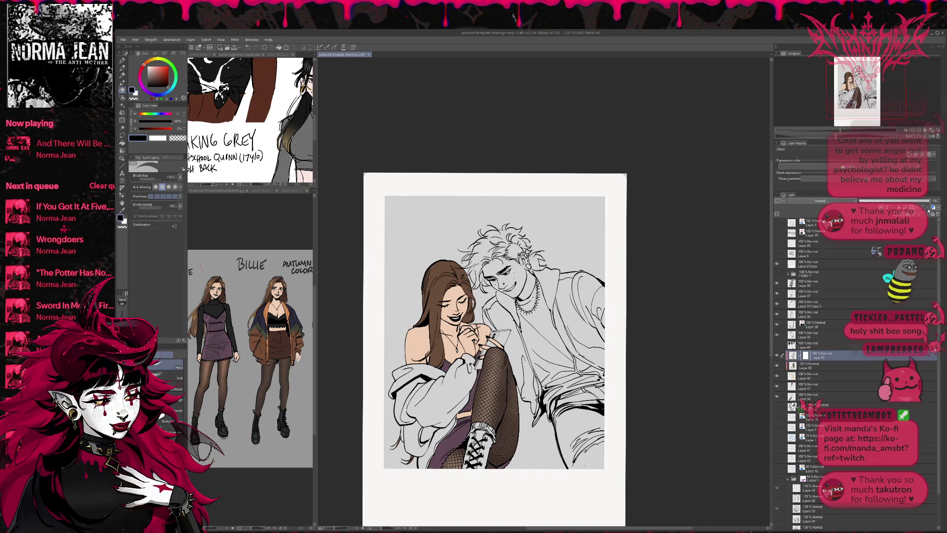
key("b")
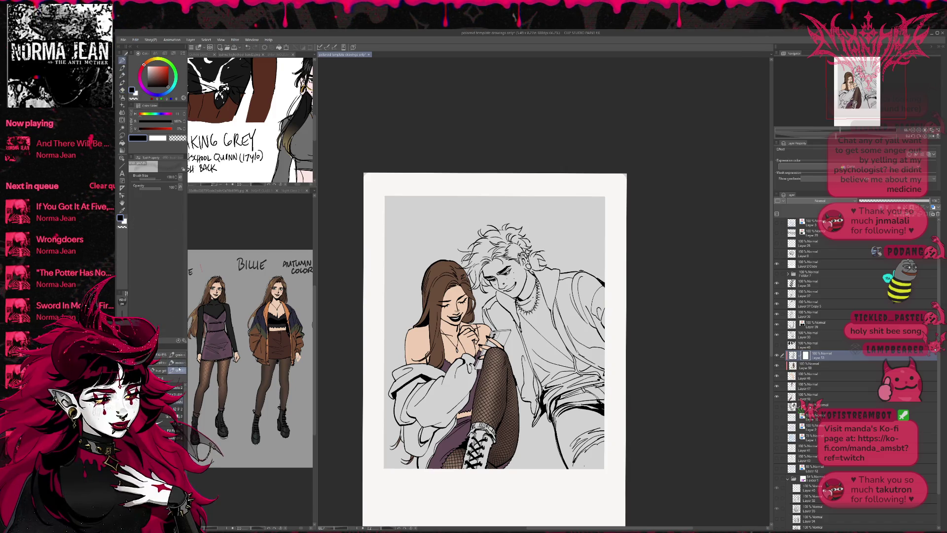
left_click(122, 227)
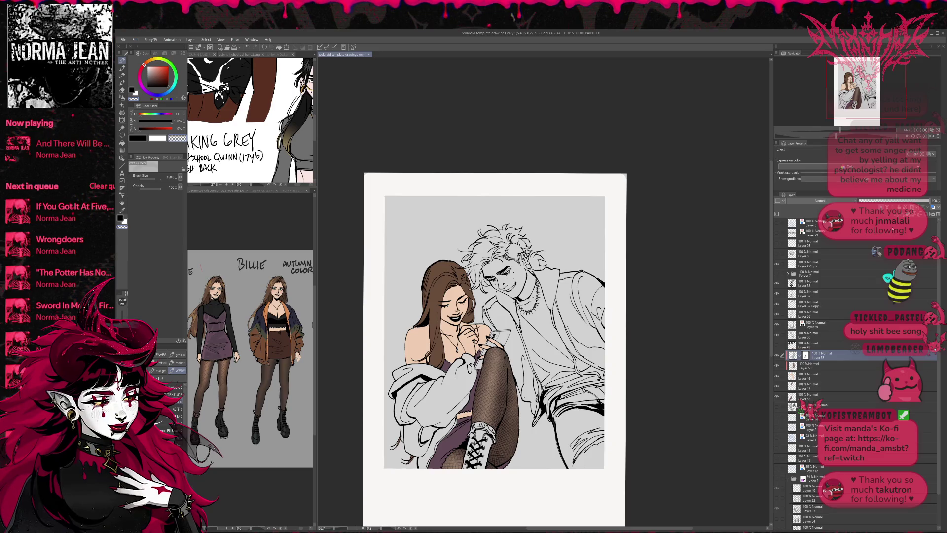
Step: Create a new layer above the fishnet and fill the legs area through a selection
key("ctrl+shift+n")
mouse_move(493, 355)
left_mouse_down()
mouse_move(464, 494)
mouse_move(513, 375)
mouse_move(494, 464)
mouse_move(513, 355)
mouse_move(469, 469)
mouse_move(513, 355)
left_mouse_up()
left_click(310, 48)
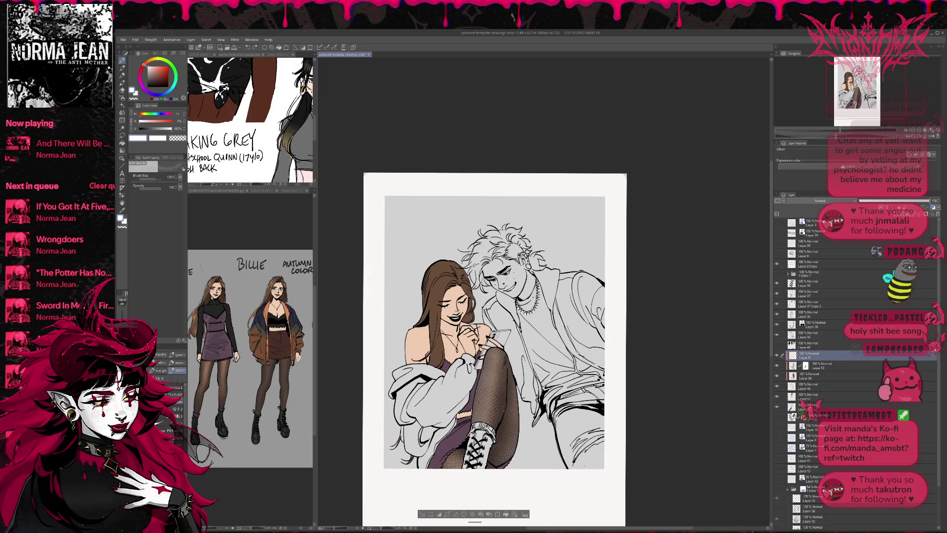
left_click_drag(513, 365, 496, 464)
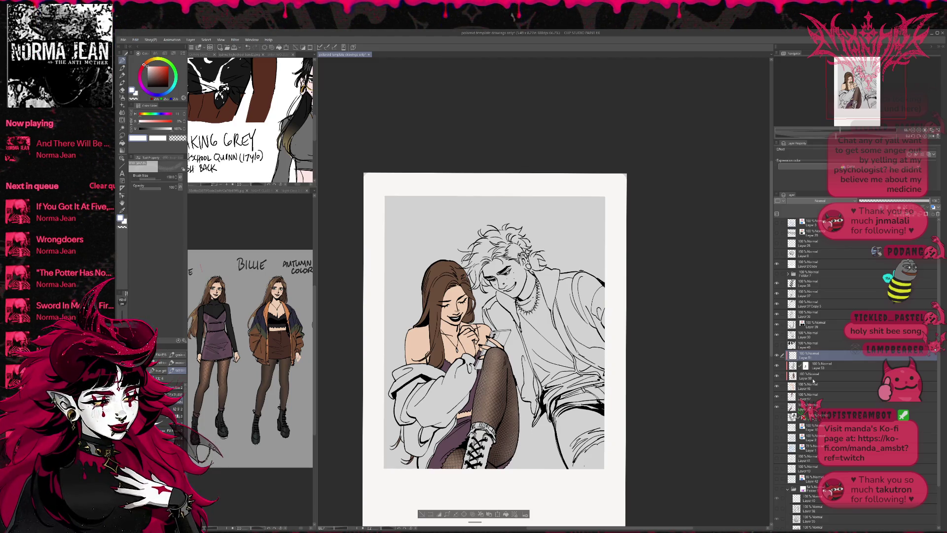
left_click(813, 378)
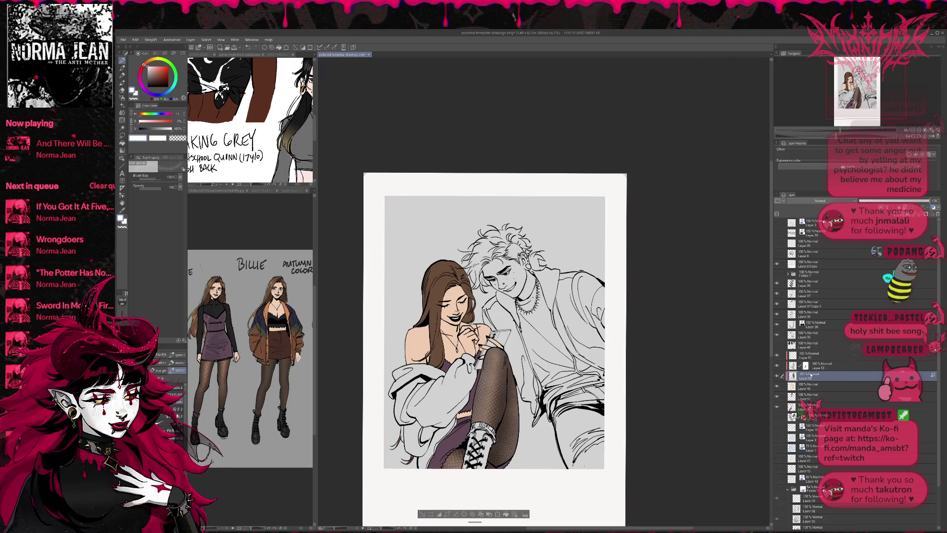
key("ctrl+d")
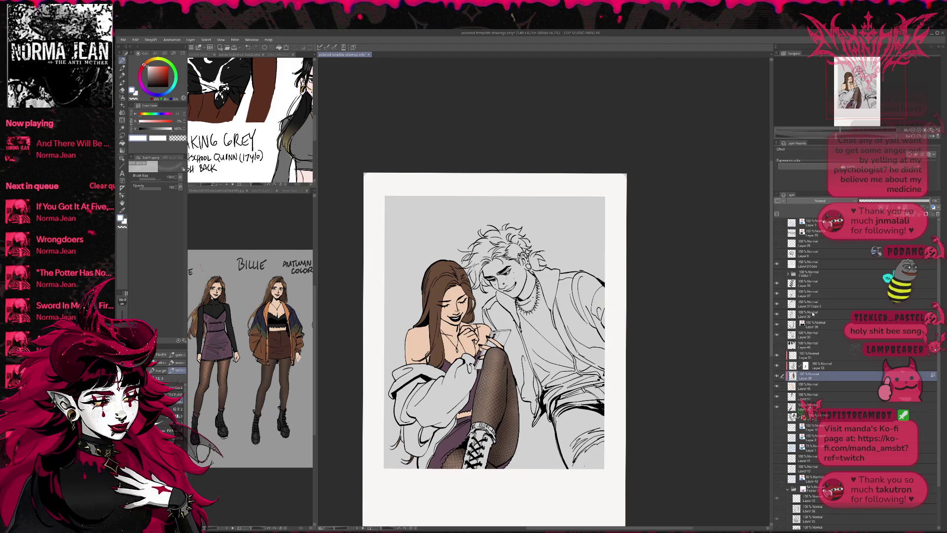
Step: Set the new layer's blending mode to Add (Glow) at about 60% opacity
left_click(799, 355)
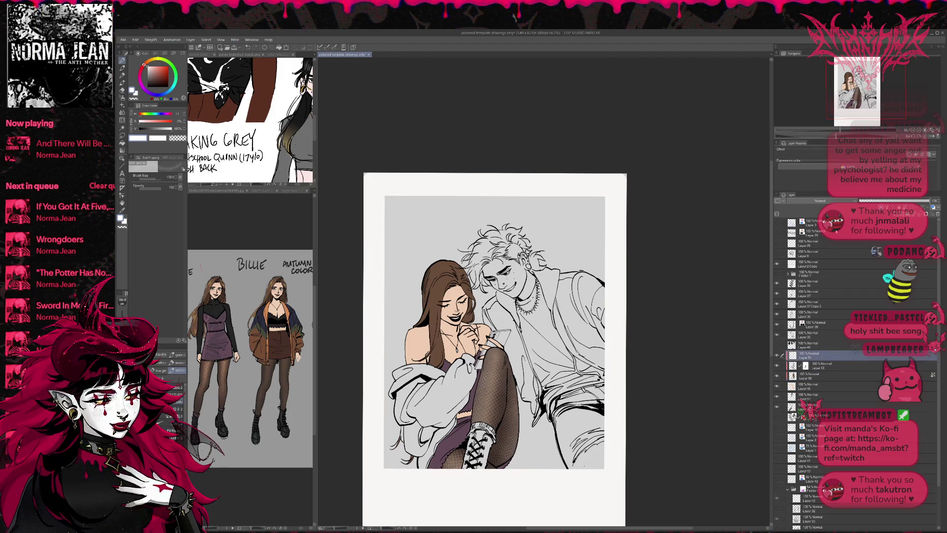
key("shift+alt+o")
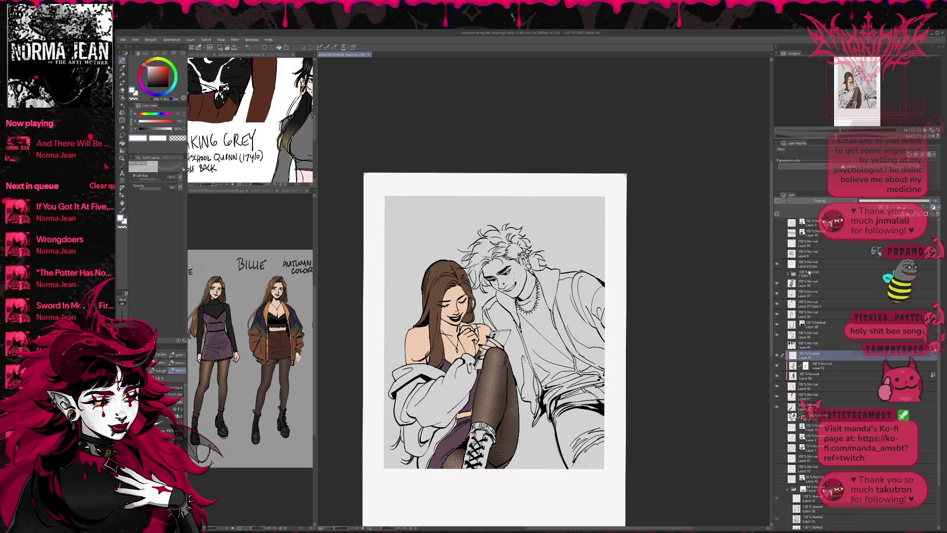
key("shift+alt+w")
mouse_move(929, 201)
left_mouse_down()
mouse_move(860, 201)
mouse_move(911, 200)
left_mouse_up()
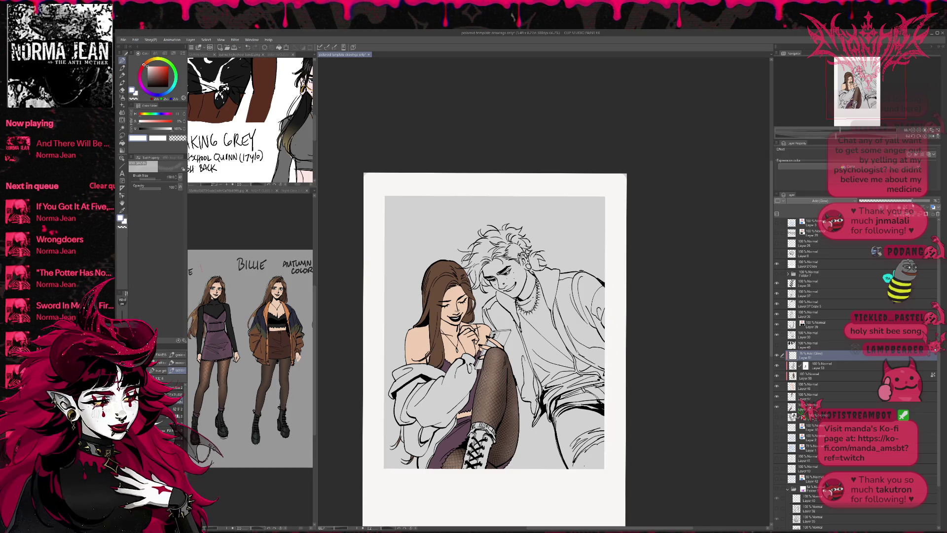
Step: Mirror the canvas, compare the tights with the glow layer on and off, and lower its opacity
left_click(927, 137)
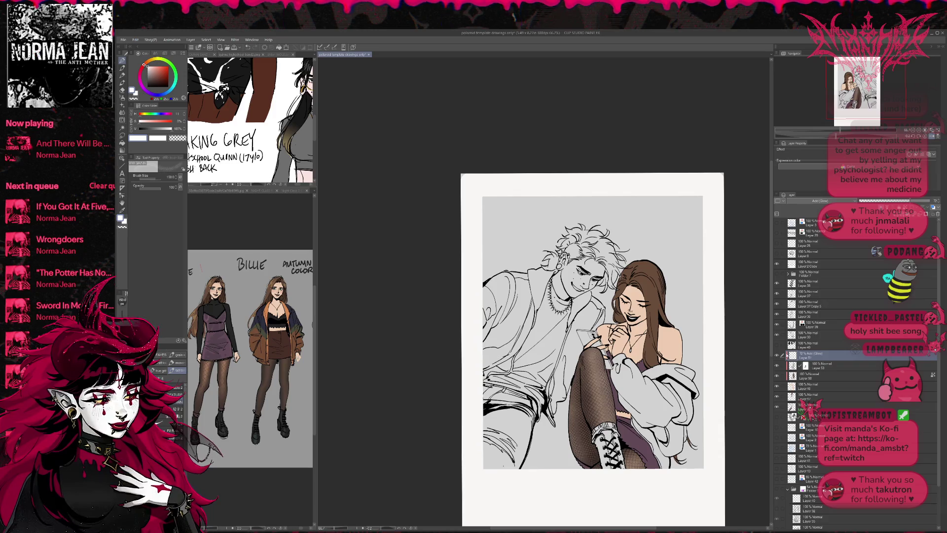
left_click(778, 356)
left_click(778, 356)
mouse_move(909, 201)
left_mouse_down()
mouse_move(884, 201)
mouse_move(897, 202)
left_mouse_up()
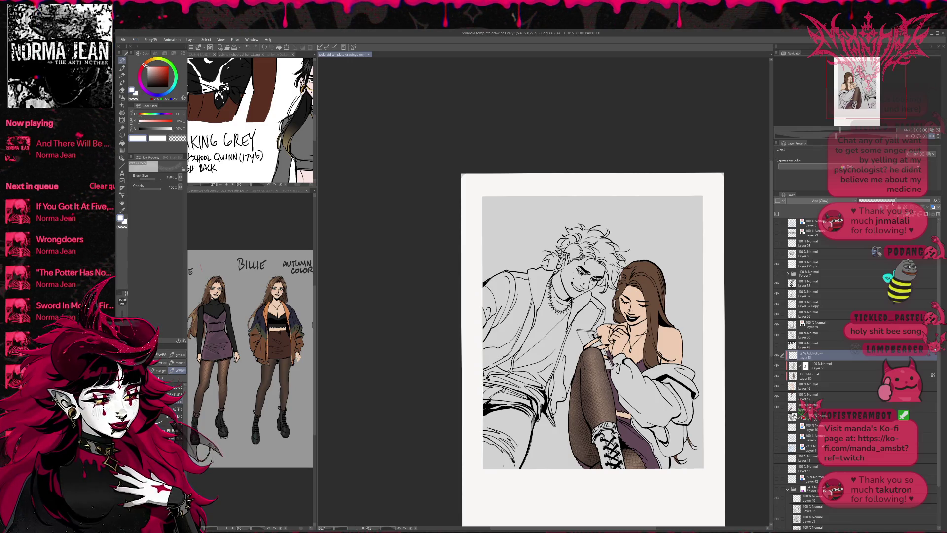
left_click(155, 91)
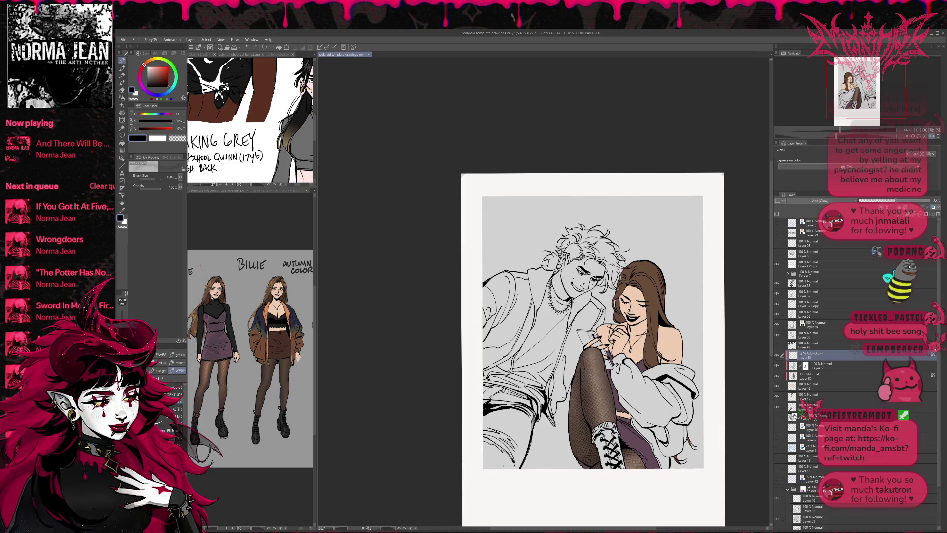
left_click(777, 360)
left_click(777, 360)
left_click(776, 359)
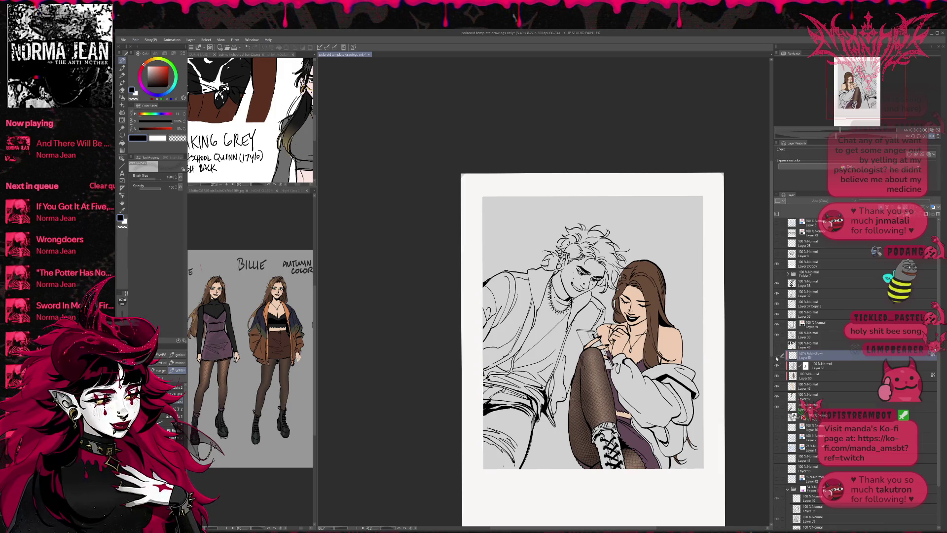
left_click(826, 365)
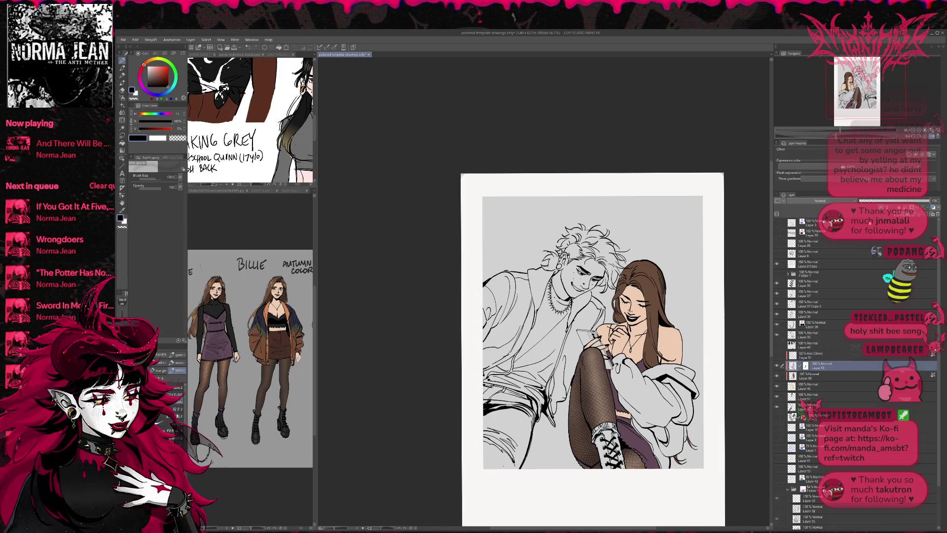
Step: Flip the canvas back and add a new layer for the jacket colour
key("h")
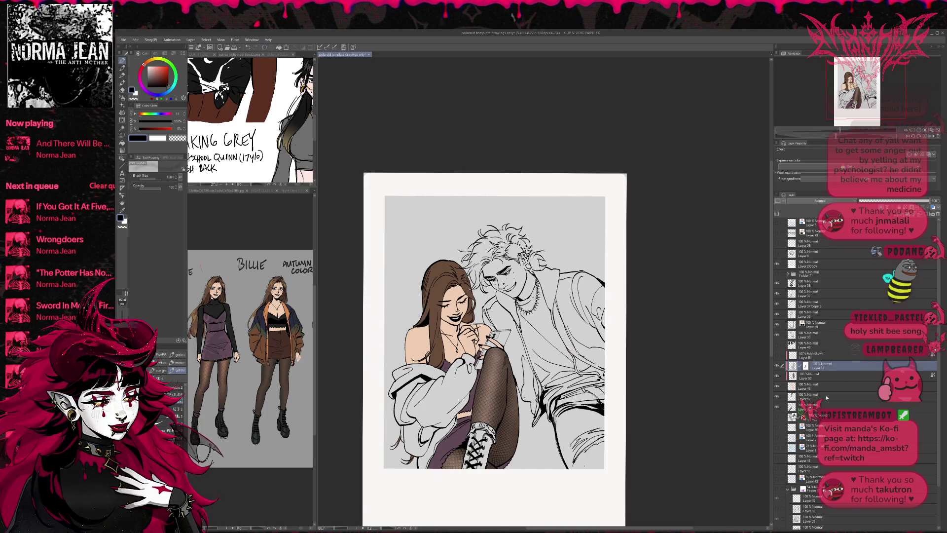
left_click(819, 407)
left_click(820, 416)
key("ctrl+shift+n")
key("g")
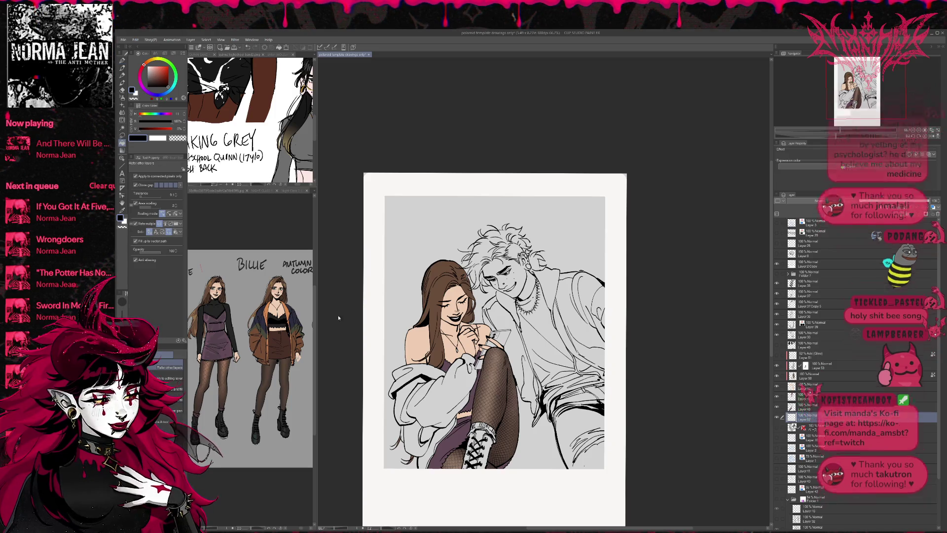
Step: Fill the jacket pieces and sleeve with dark navy sampled from the reference
left_click(263, 319)
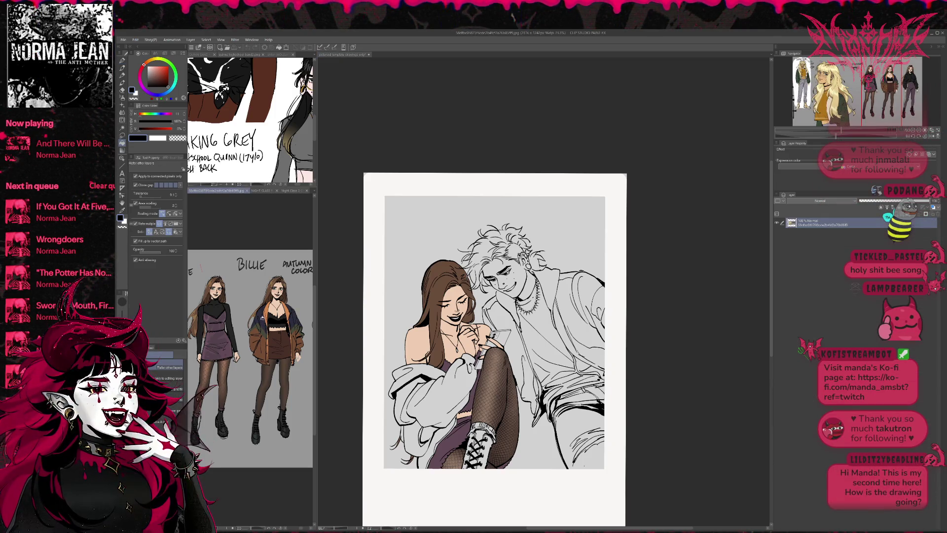
left_click(262, 322, "alt")
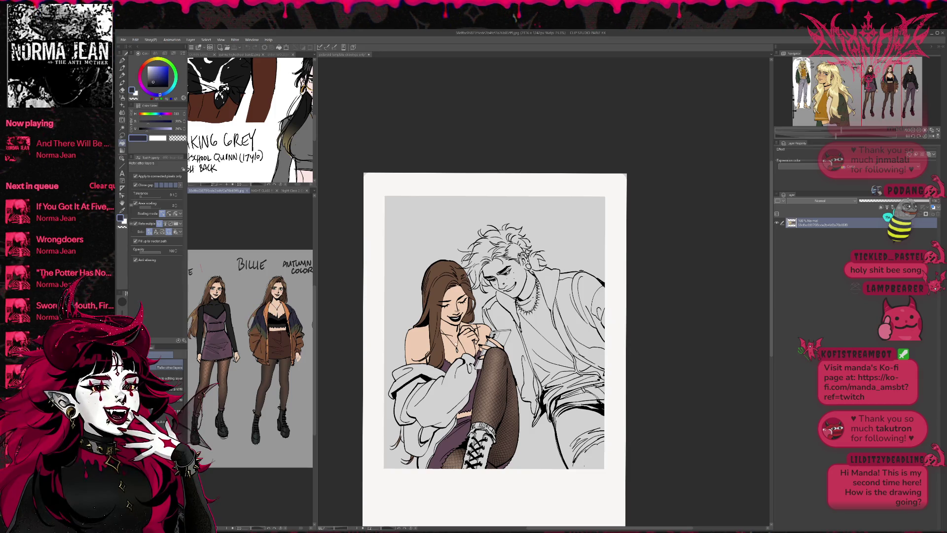
left_click(443, 368)
left_click(444, 367)
left_click(419, 412)
left_click(434, 407)
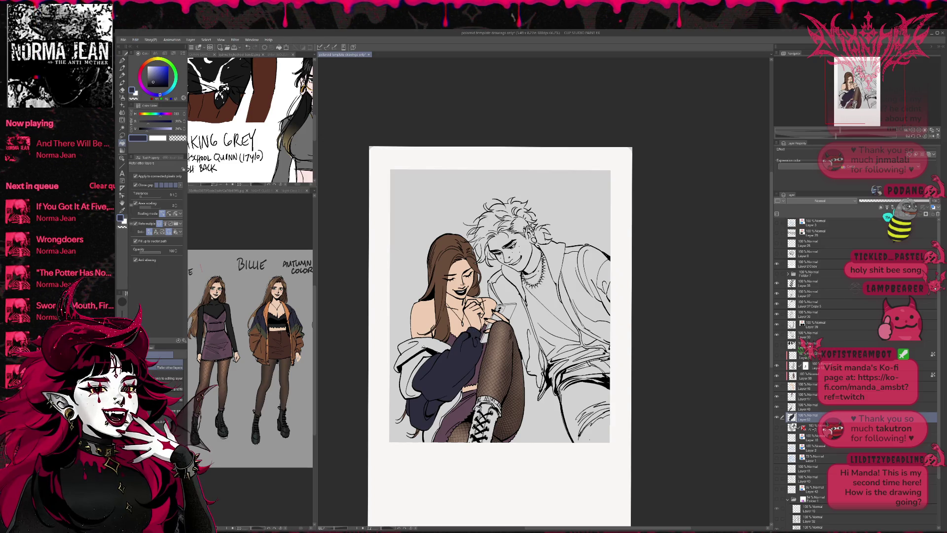
left_click(412, 362)
left_click(416, 384)
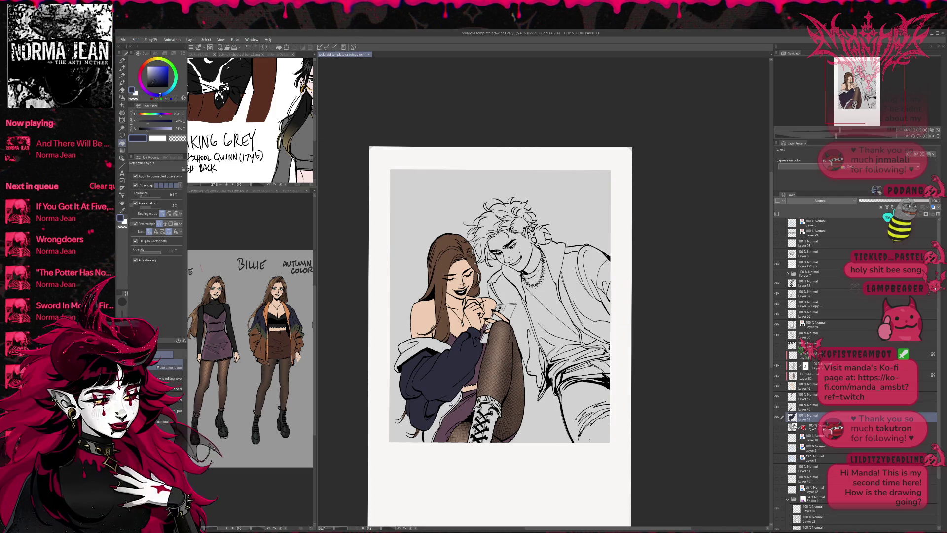
left_click_drag(500, 352, 508, 369)
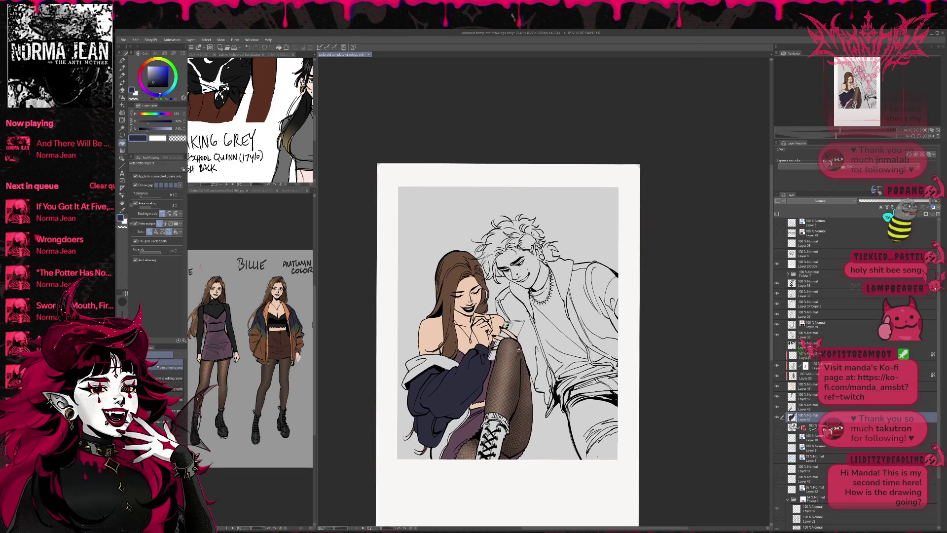
Step: Fill the collar lining orange from the reference, then sample brown and light orange for brushwork
left_click(265, 309, "alt")
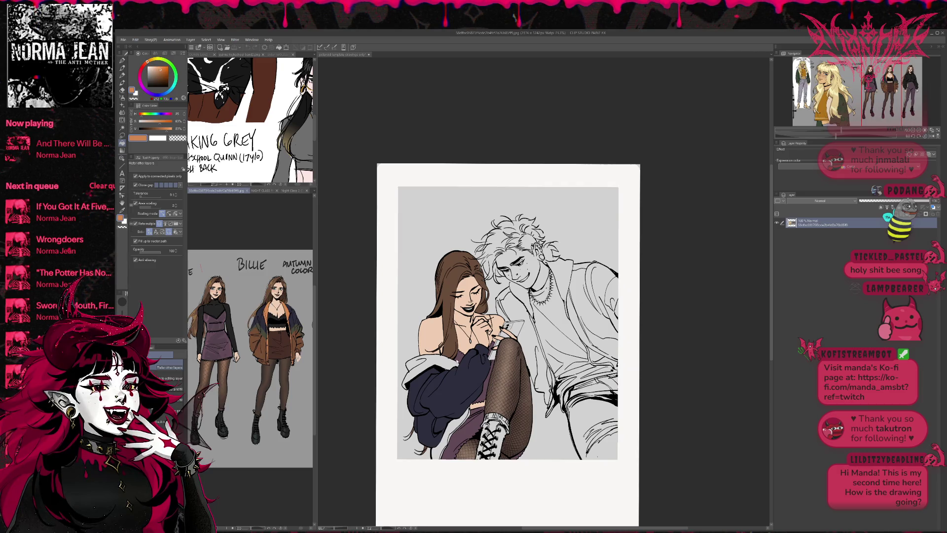
left_click(416, 362)
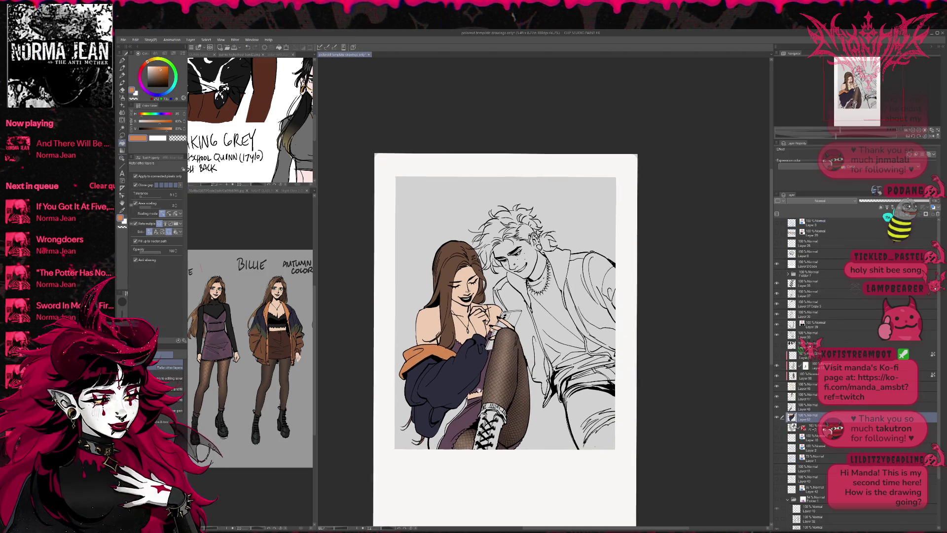
left_click(262, 348, "alt")
left_click(359, 312)
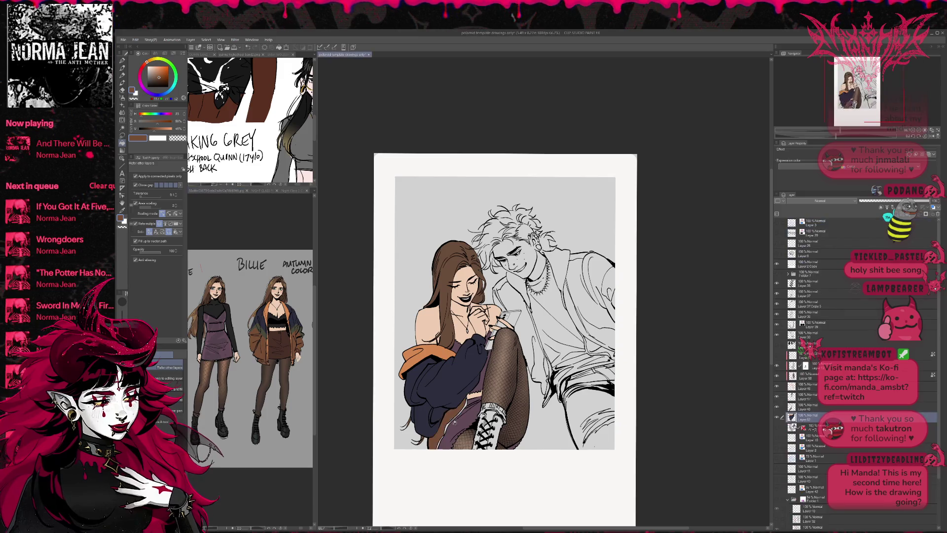
left_click(270, 300, "alt")
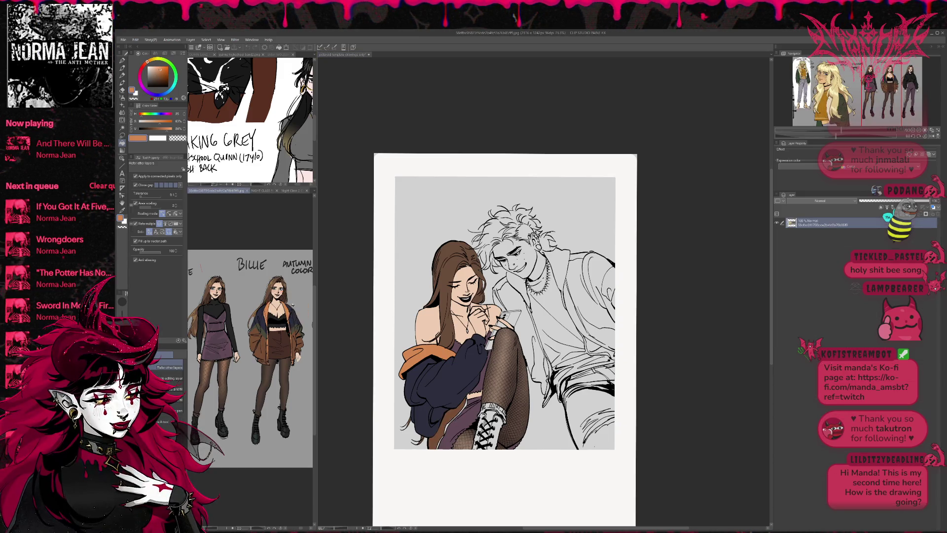
left_click(466, 402)
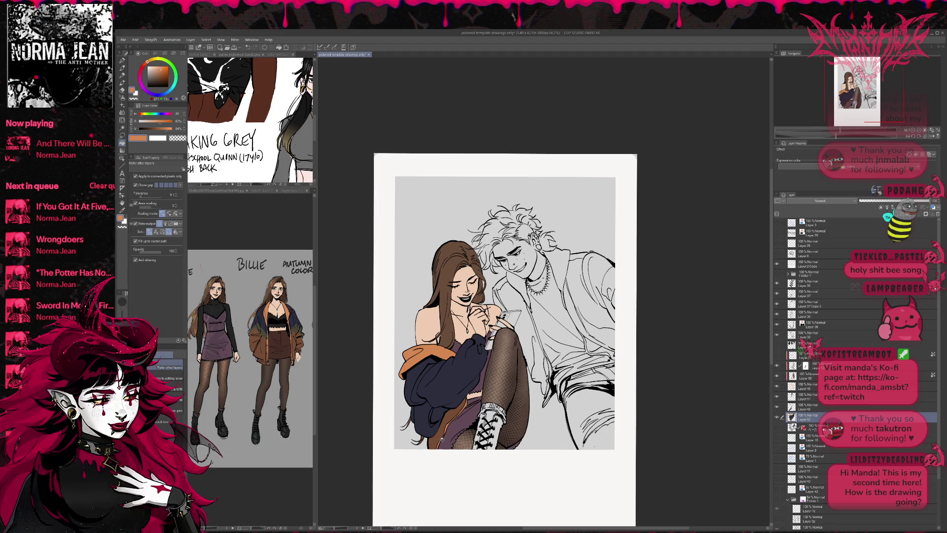
key("b")
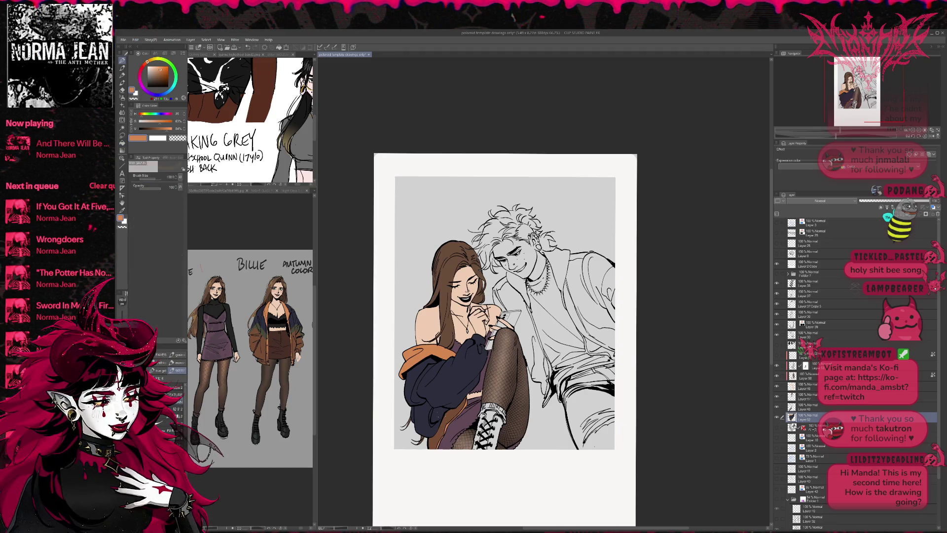
left_click(165, 422)
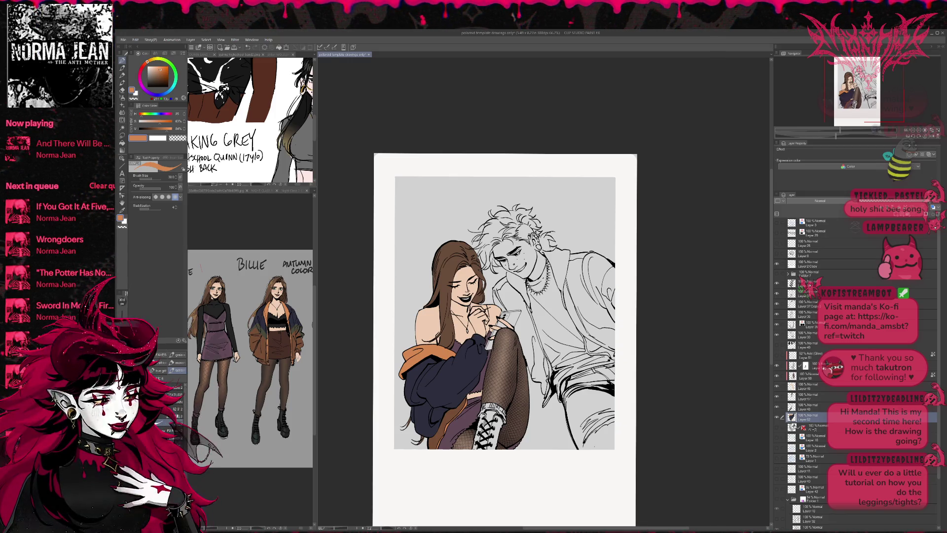
left_click(123, 104)
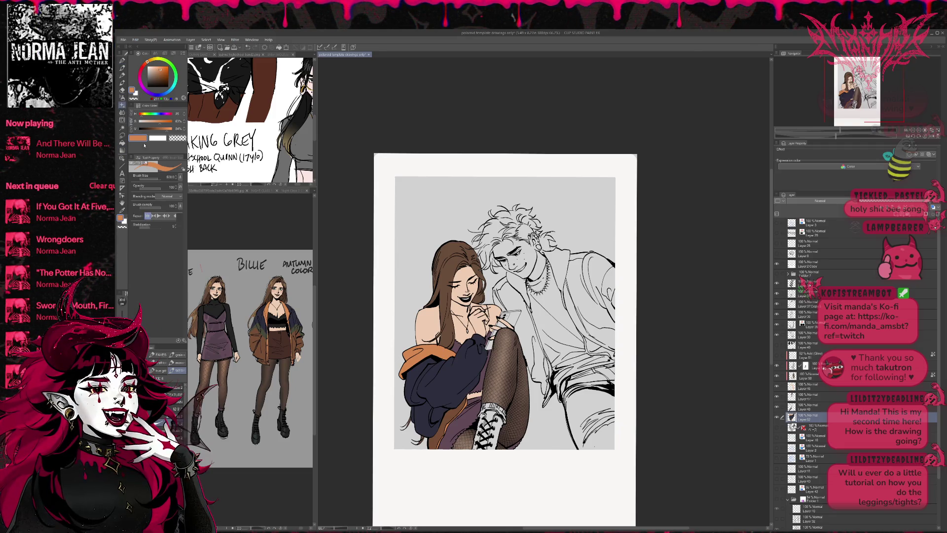